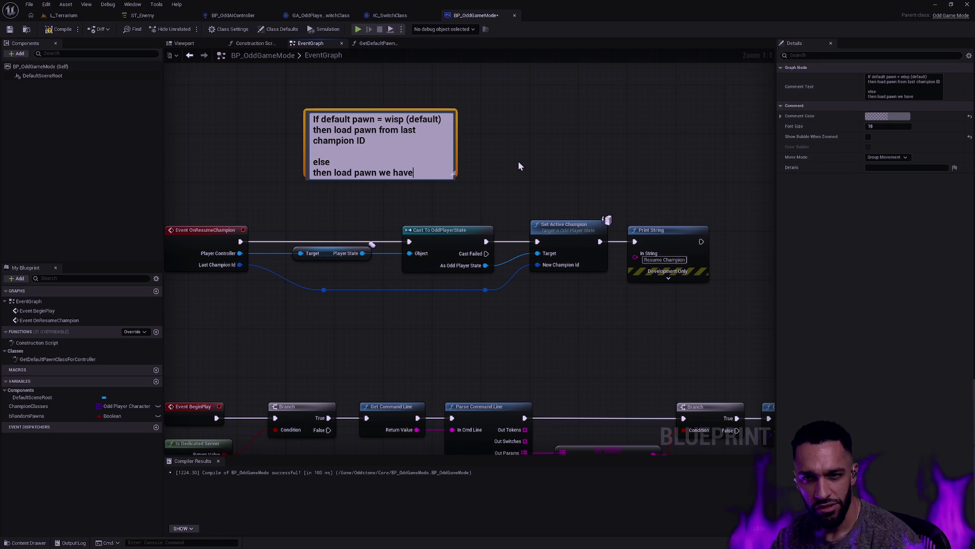
Commit the pawn-loading comment, move it up-left above the OnResumeChampion nodes, and make it slightly taller.
left_click(486, 161)
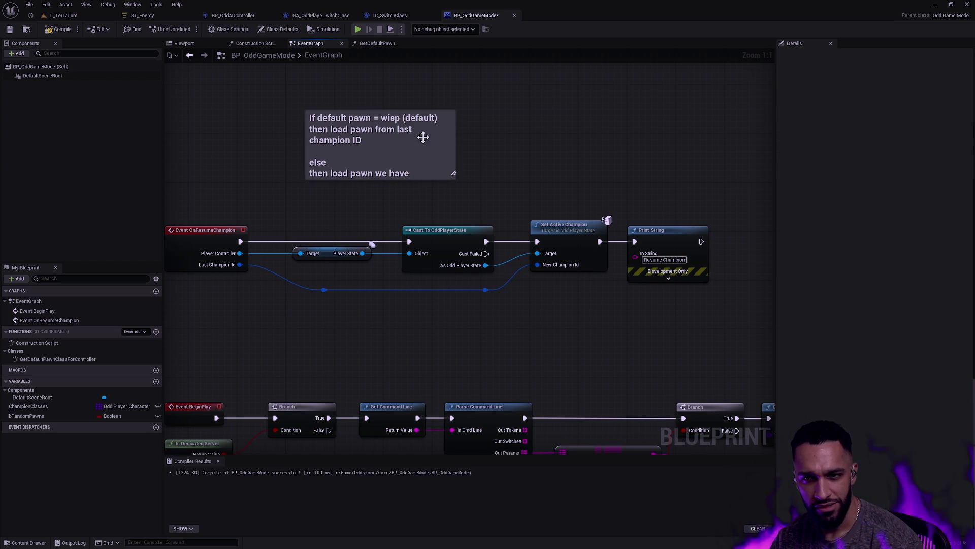
left_click_drag(406, 141, 400, 122)
left_click(488, 136)
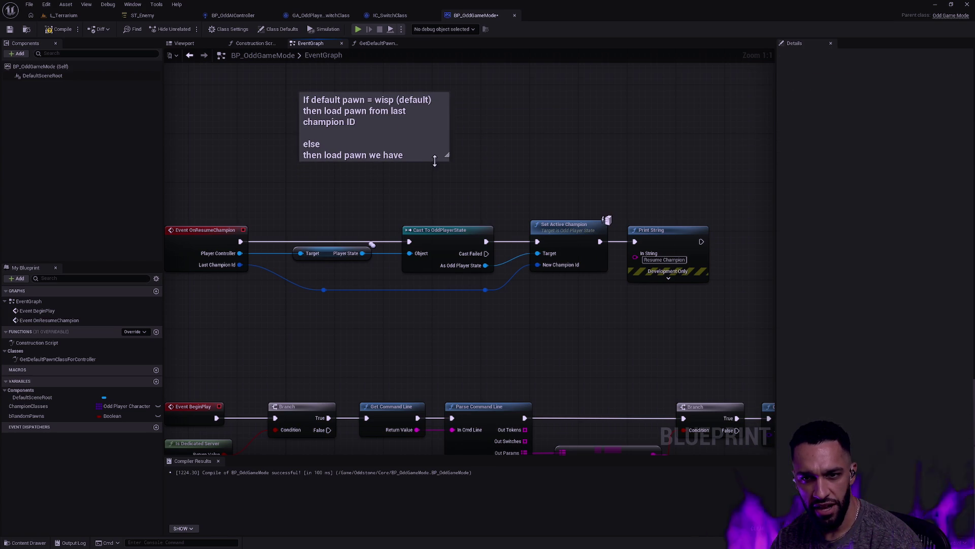
mouse_move(436, 159)
left_mouse_down()
mouse_move(437, 168)
mouse_move(439, 158)
left_mouse_up()
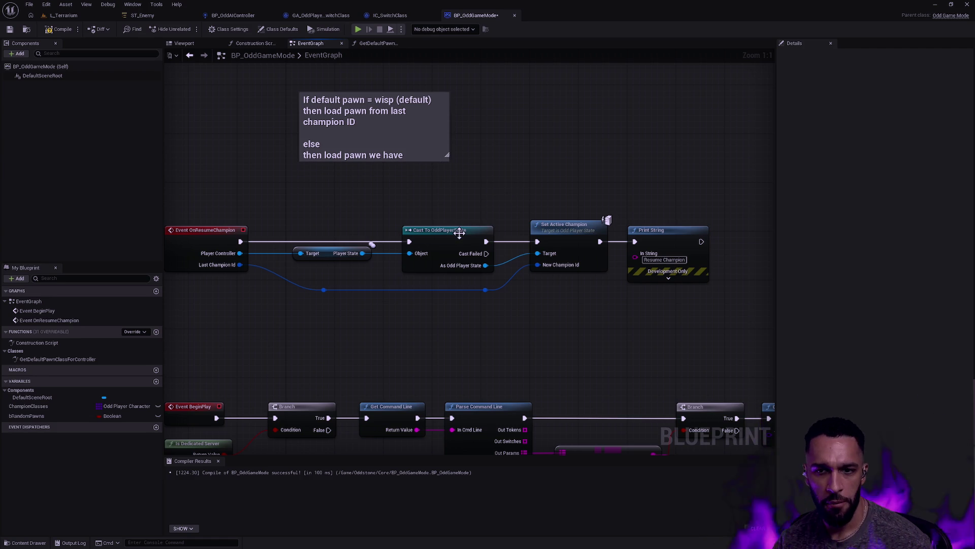
key("ctrl+space")
right_click(408, 372)
Browse the Plugins, Spawn and Core folders in the Content Drawer.
key("Escape")
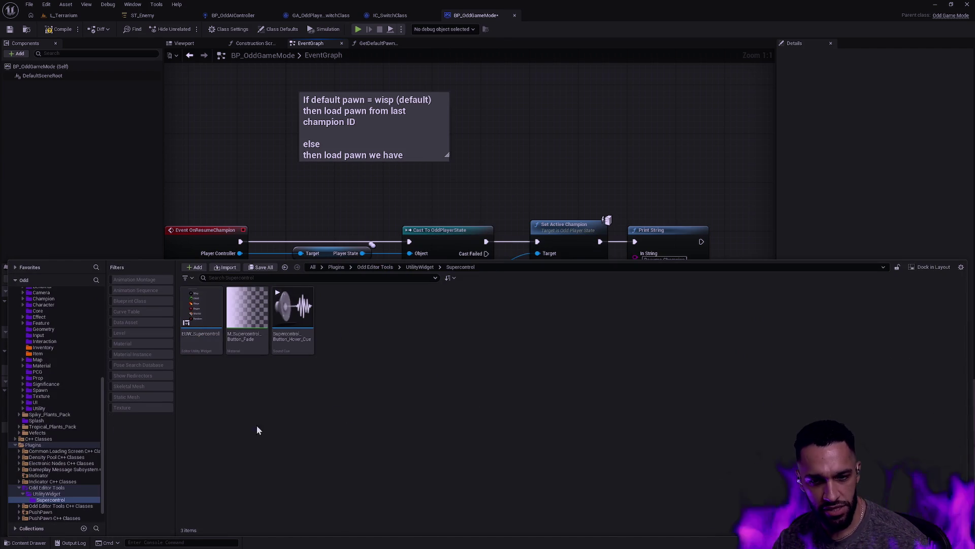
double_click(23, 445)
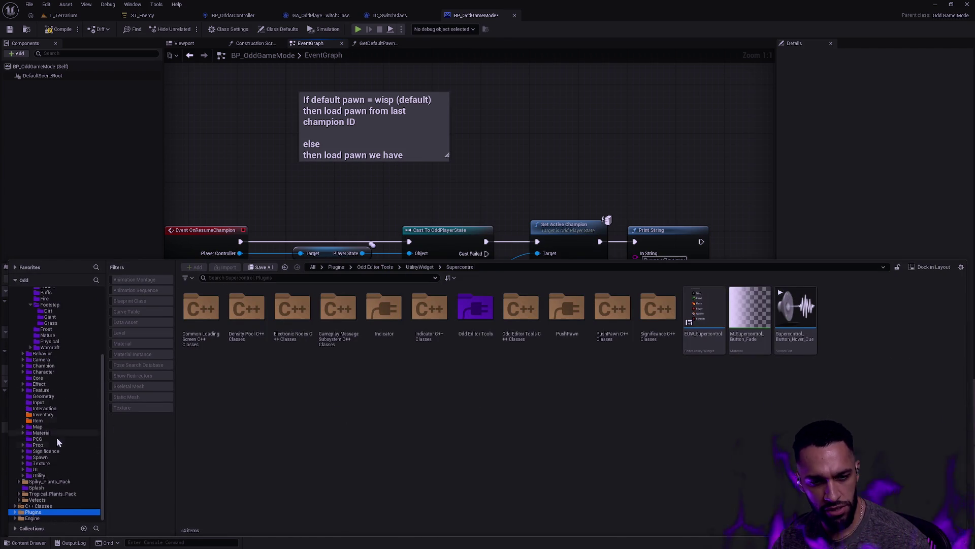
left_click(44, 458)
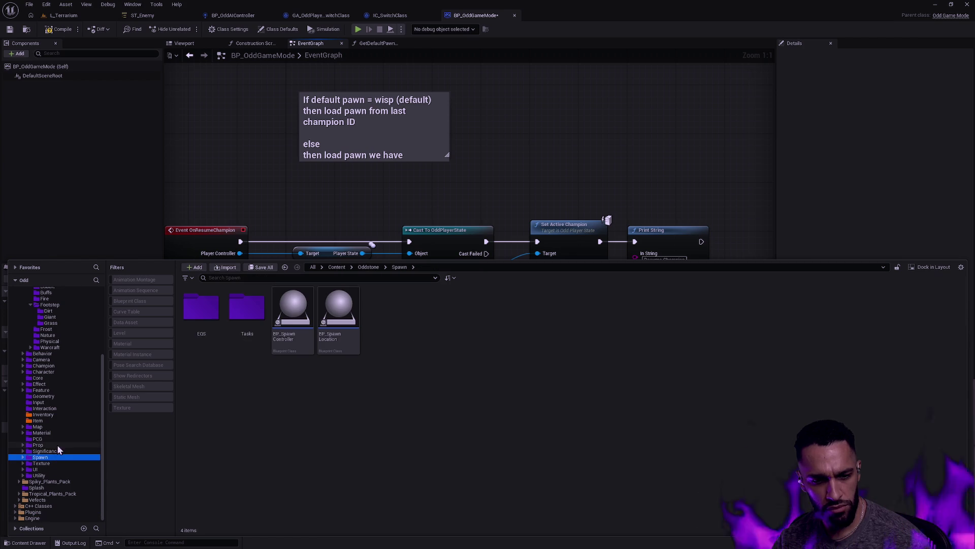
left_click(46, 379)
right_click(385, 404)
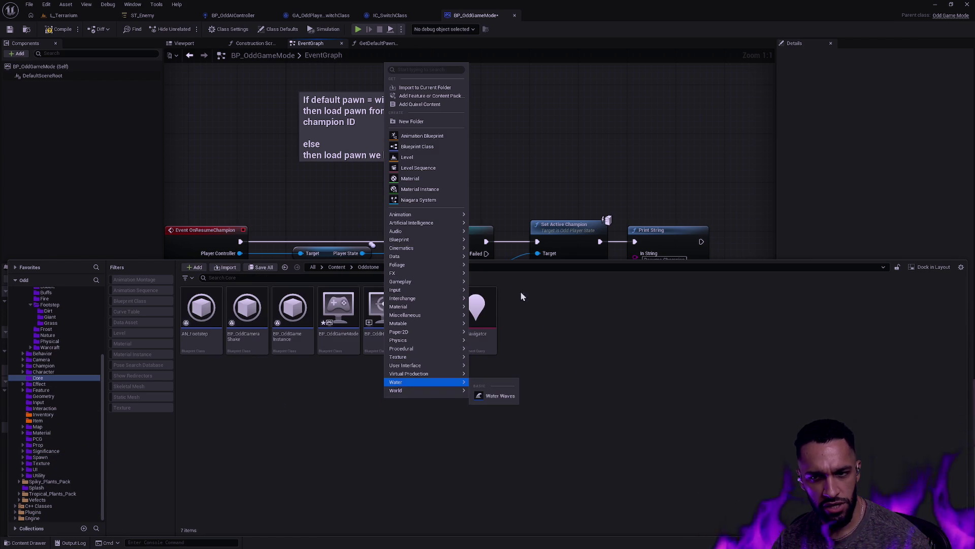
key("Escape")
Navigate to the Oddstone Champion folder, collapsing the Audio and SFX branches on the way.
scroll(72, 396, "up", 3)
scroll(72, 396, "up", 3)
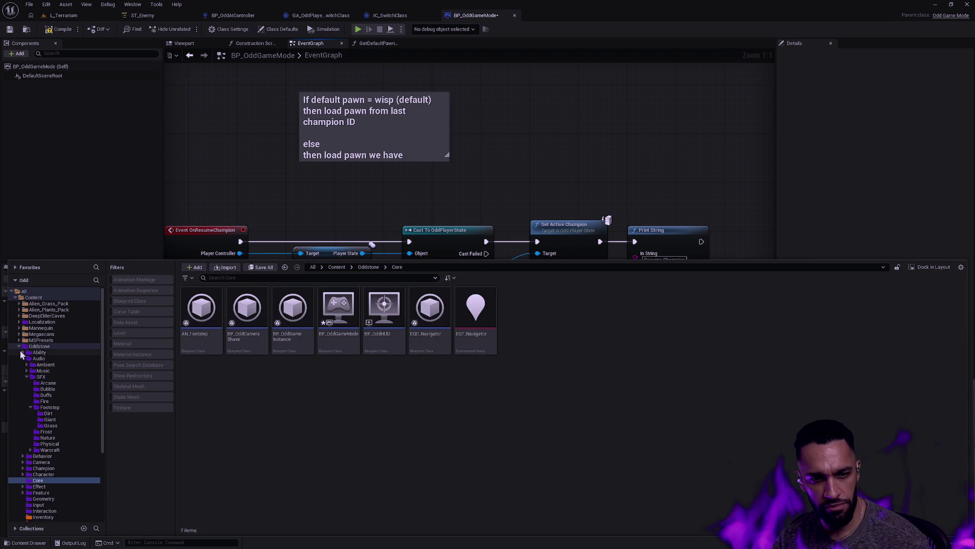
left_click(32, 346, "ctrl")
left_click(26, 376)
left_click(22, 358)
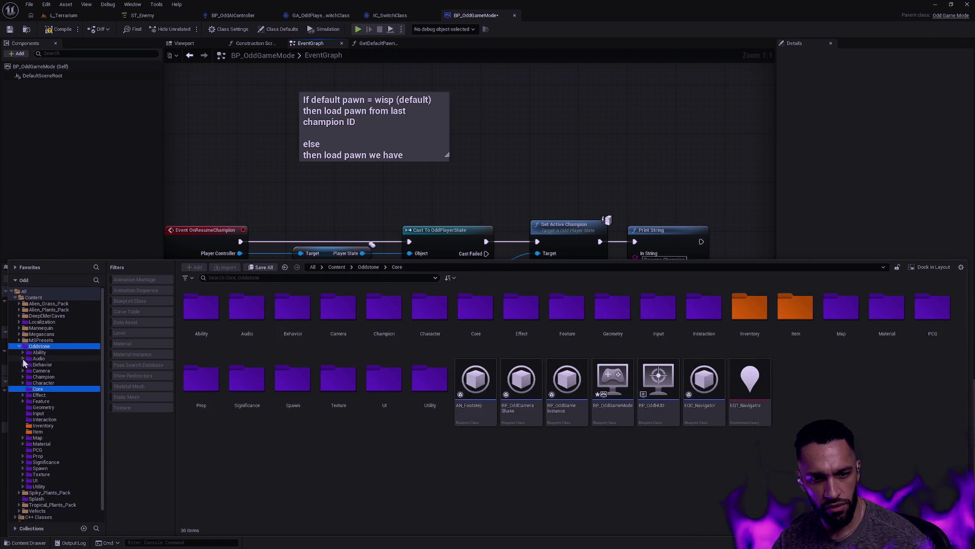
left_click(50, 378)
left_click(55, 384)
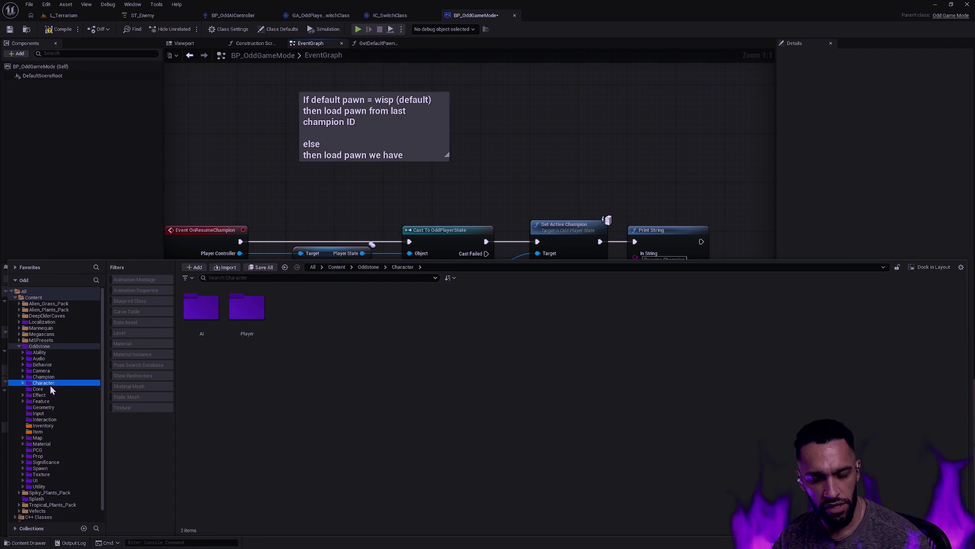
key("Up")
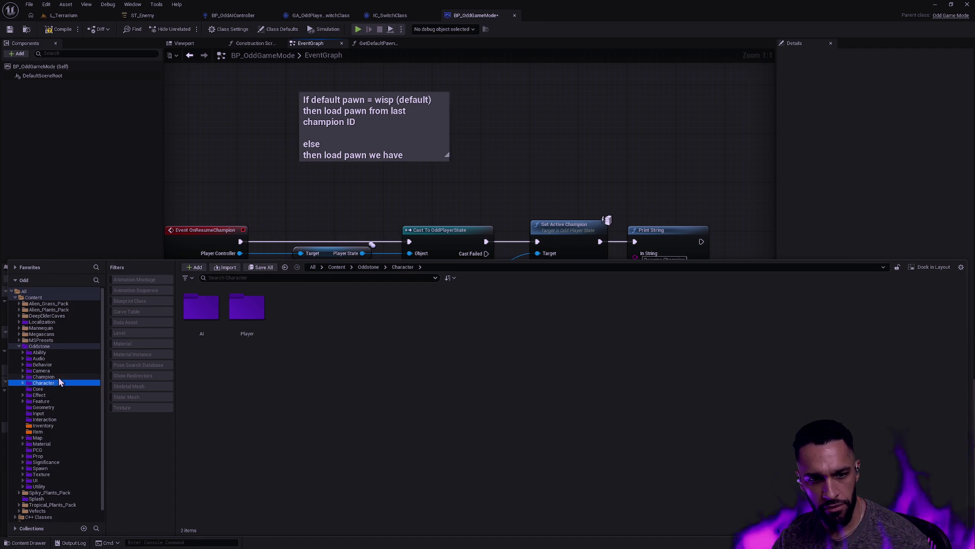
Search Champion's new-asset types for 'map' and 'data table', then dismiss without creating anything.
right_click(463, 429)
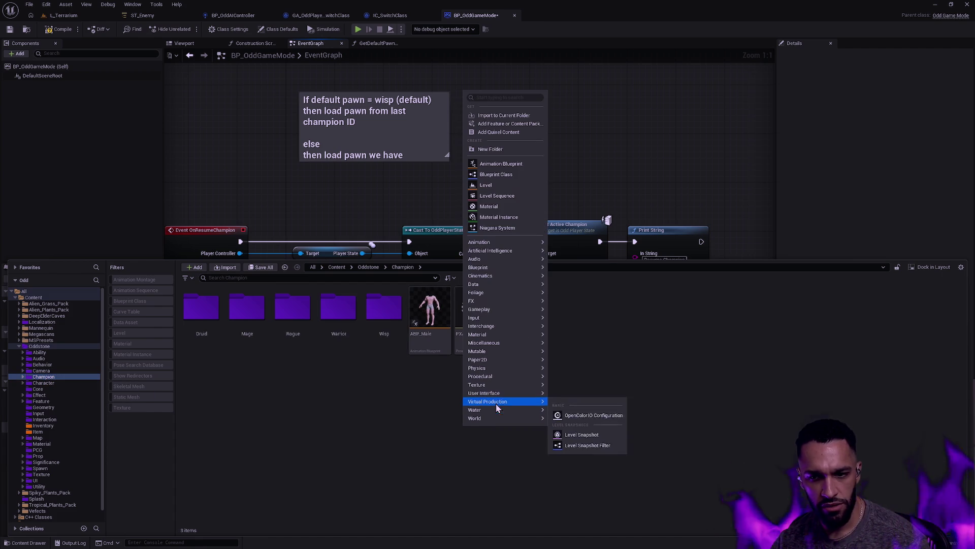
type("map")
double_click(493, 97)
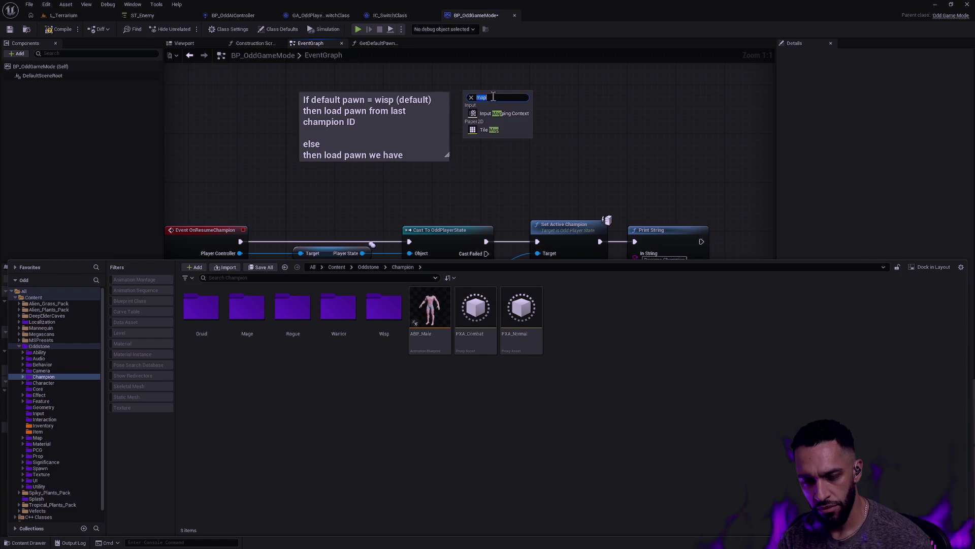
type("data table")
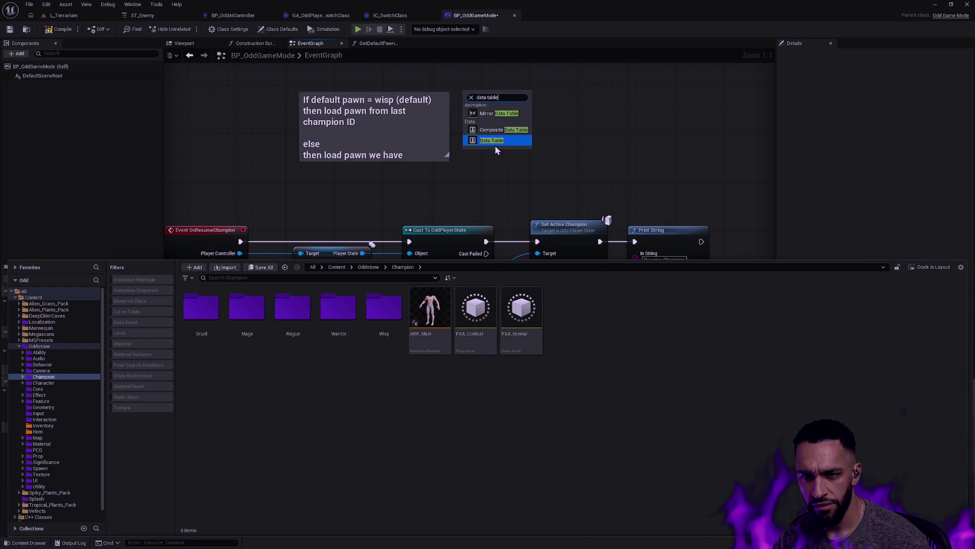
left_click(621, 370)
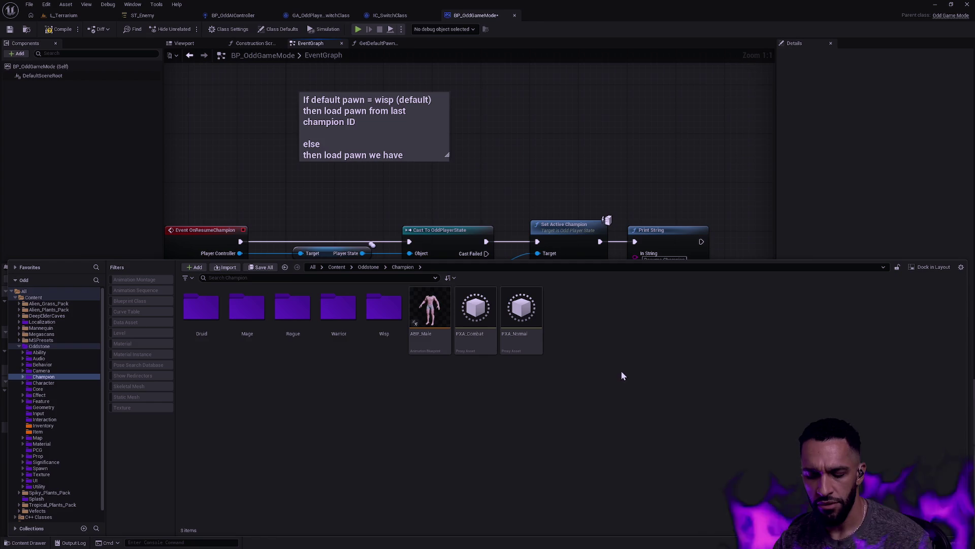
key("ctrl+super+Left")
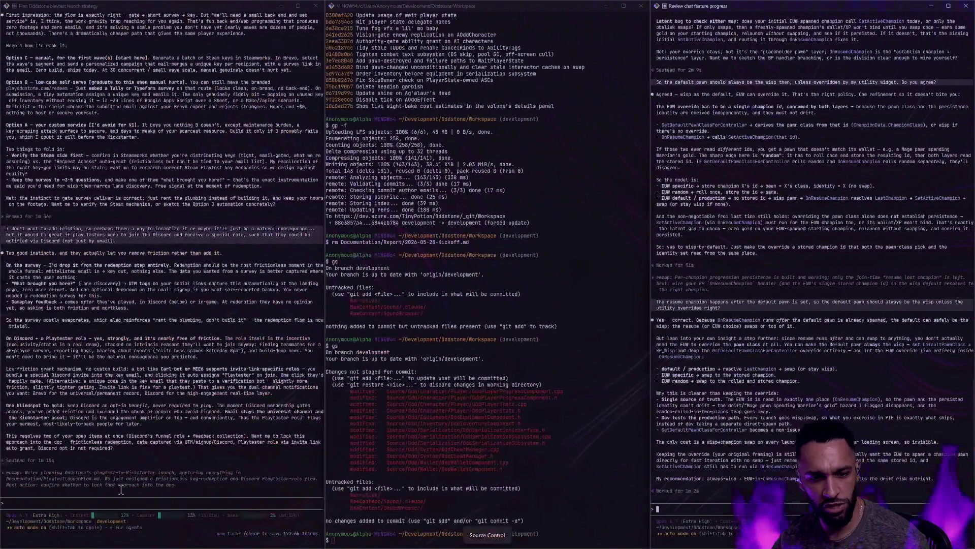
Discard the draft chat question and launch a new claude session in the MINGW64 terminal.
type("What's the si")
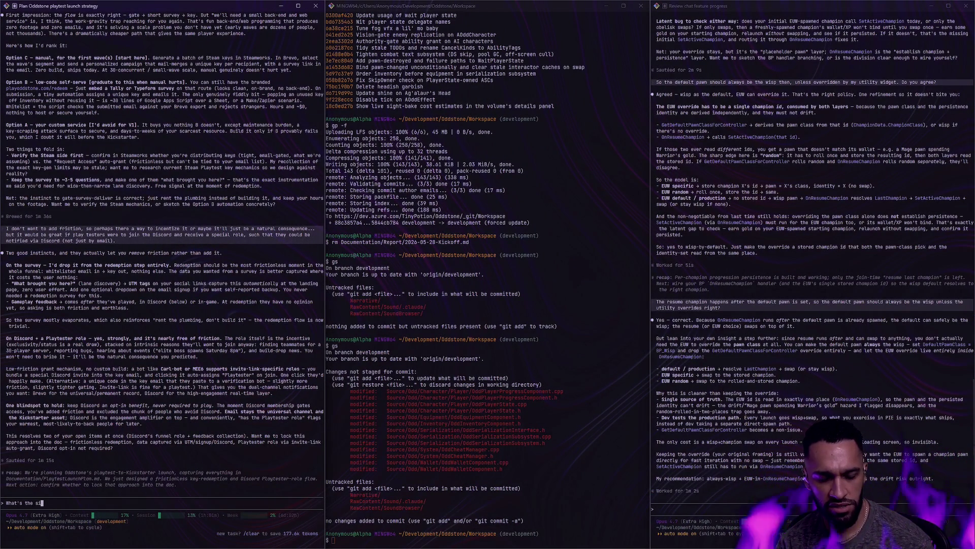
type("mplest way to represen")
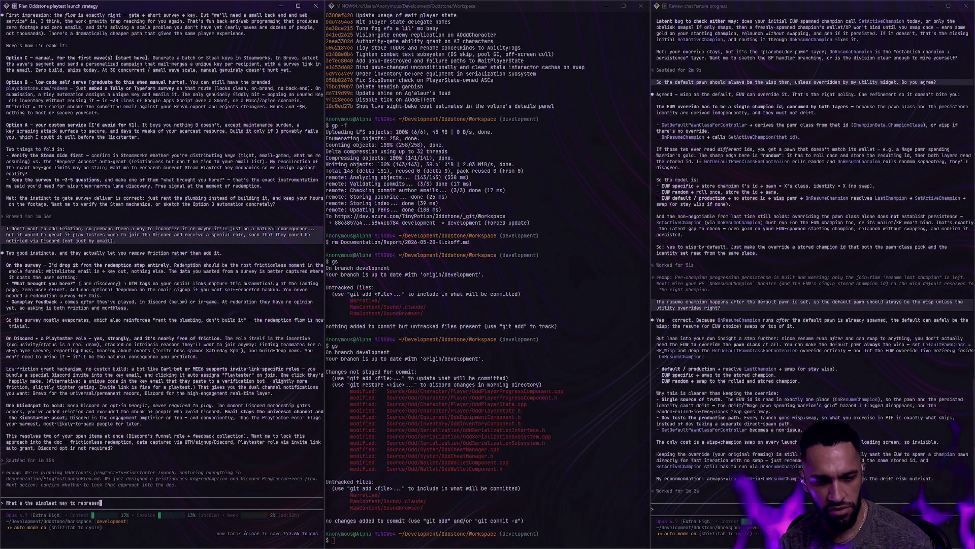
type("t a map in Blueprints")
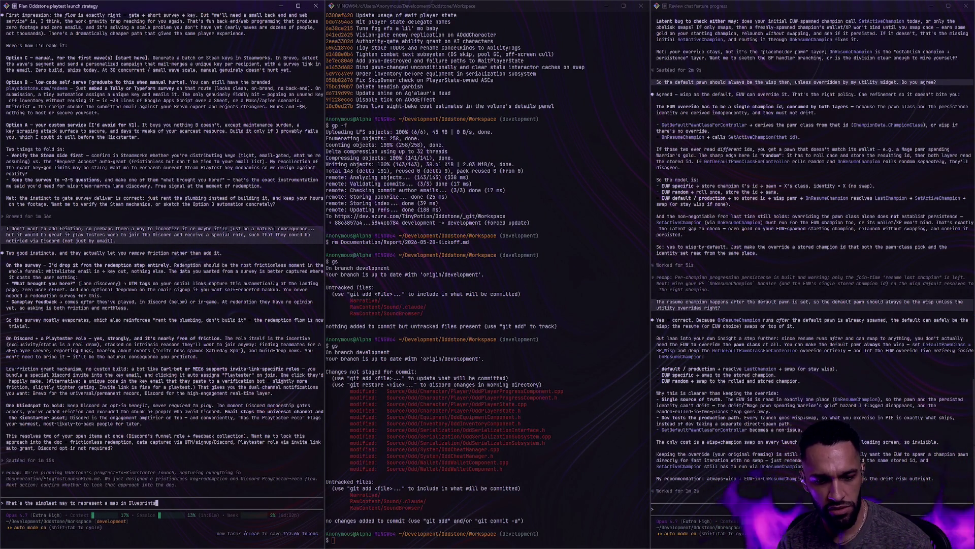
type("? Do I need to")
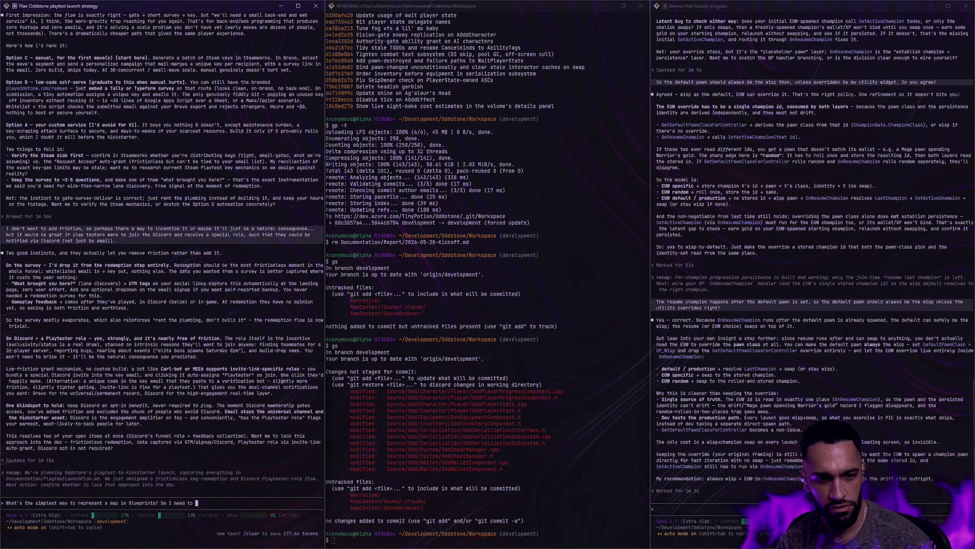
key("BackSpace")
key("BackSpace")
key("BackSpace")
key("ctrl+u")
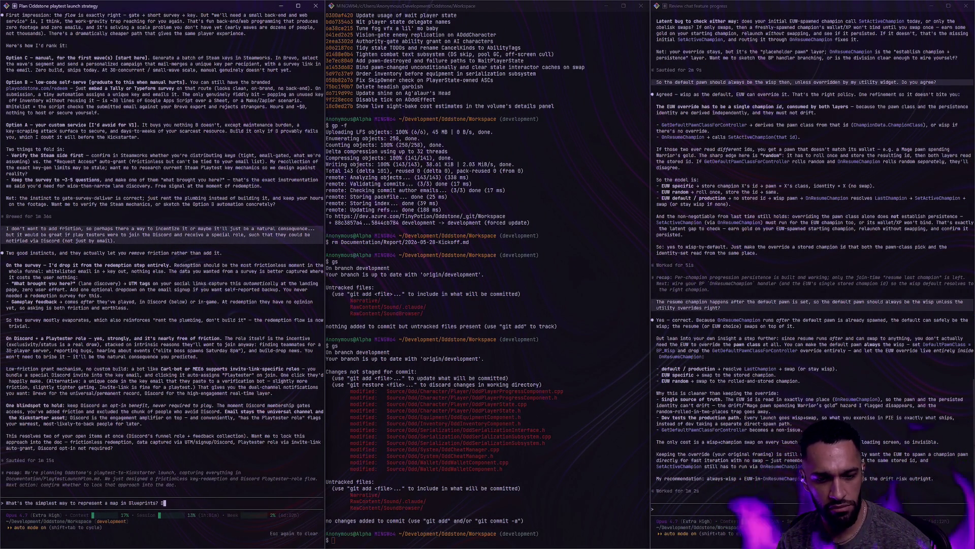
left_click(578, 458)
type("claude")
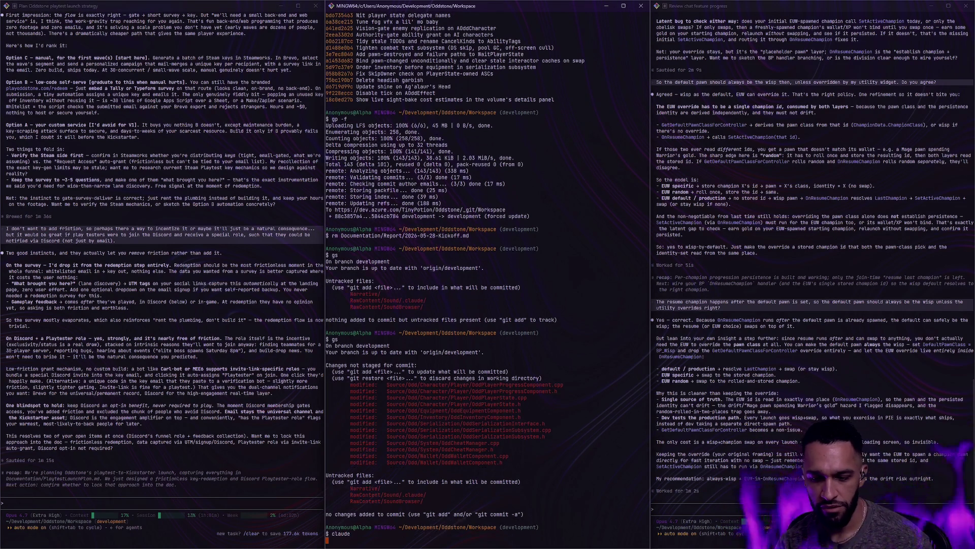
key("Return")
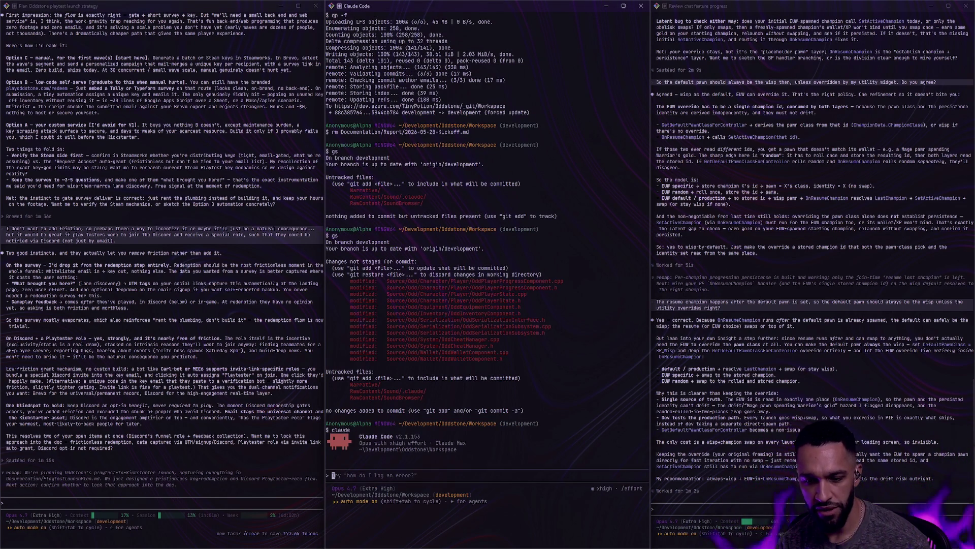
Ask Claude the simplest Blueprint way to map a class to a primary data asset id.
type("What")
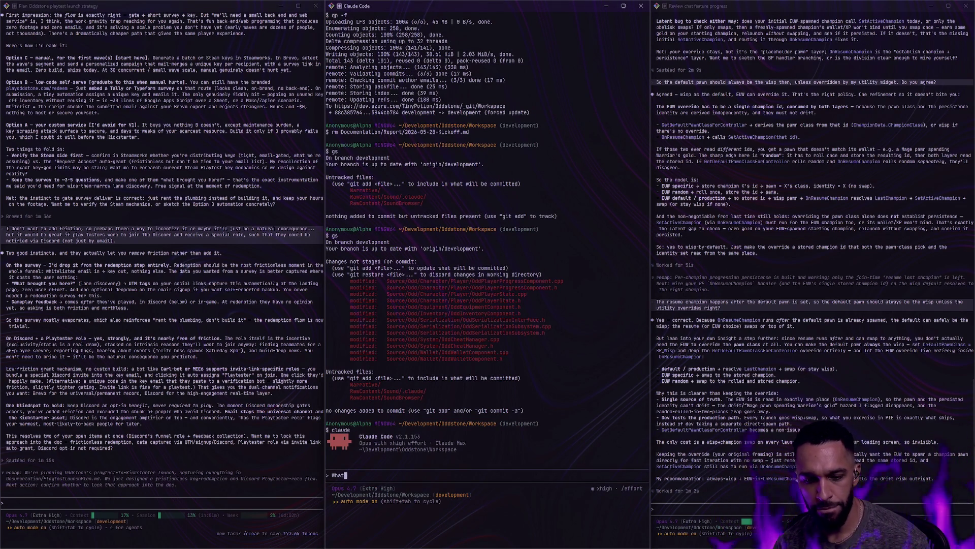
type("'s the simplest way to repre")
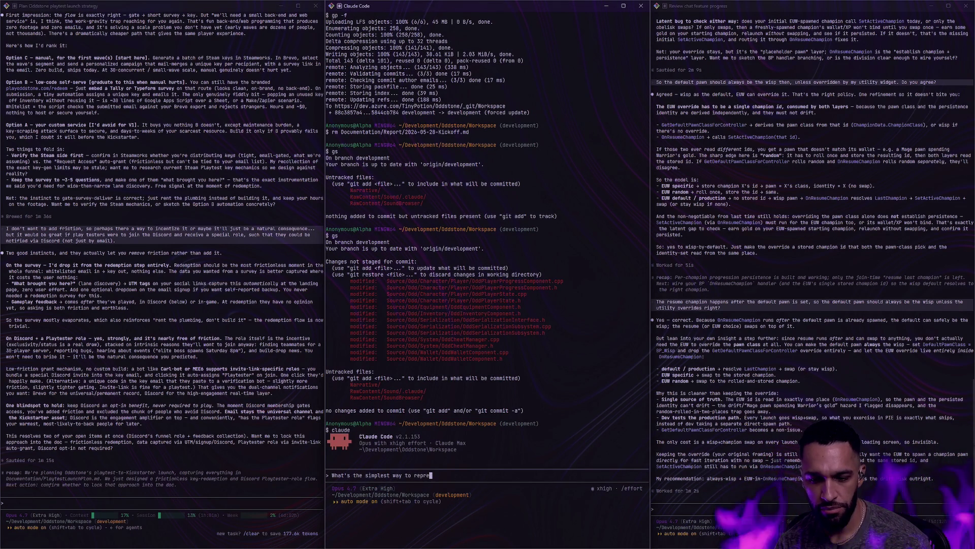
type("sent a map in Bluepri")
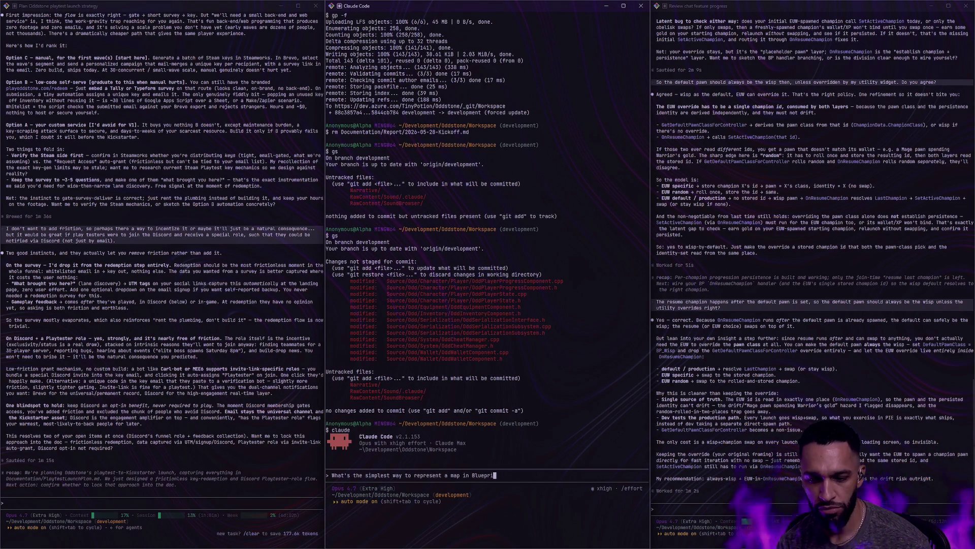
type("nts, should I just make a")
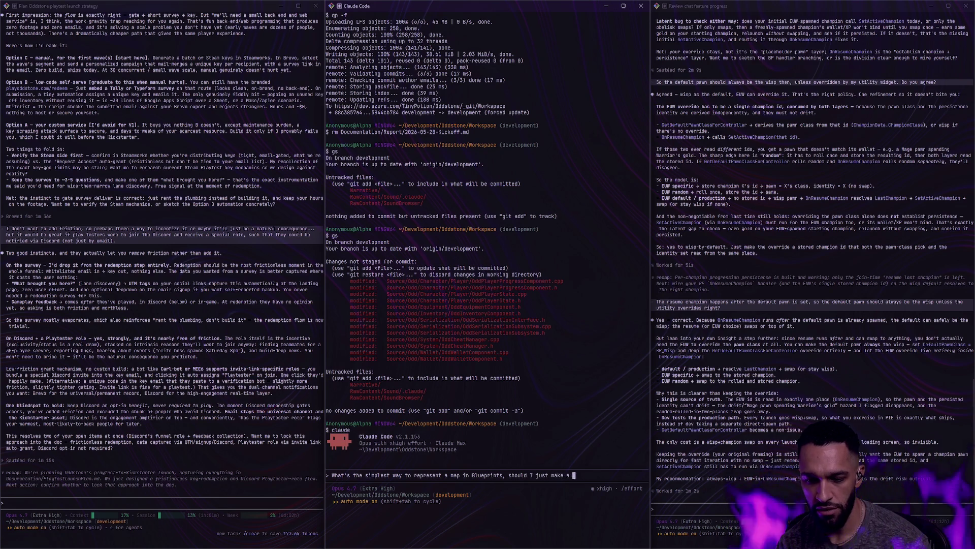
key("BackSpace")
key("BackSpace")
key("BackSpace")
key("BackSpace")
key("BackSpace")
key("BackSpace")
type("? I need to map ")
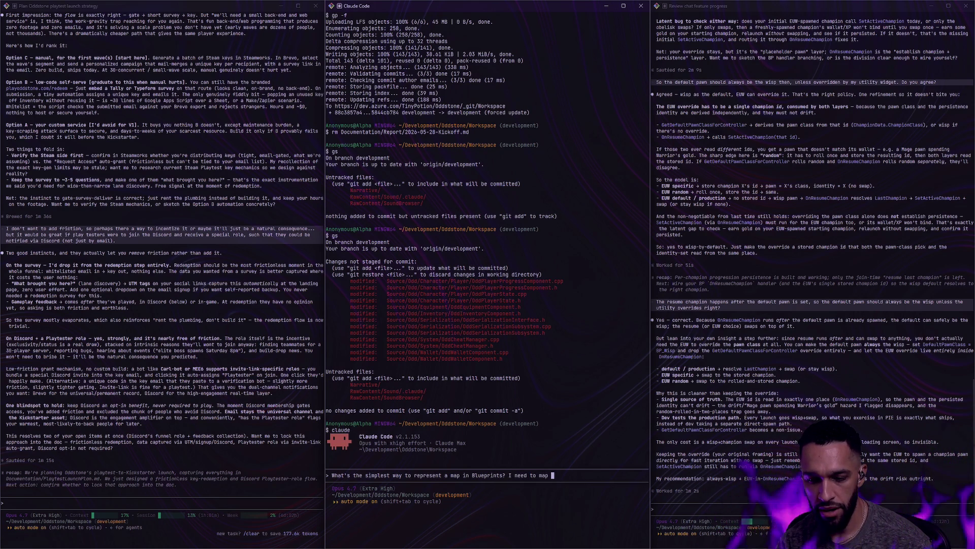
type("a class to a primary data asset id")
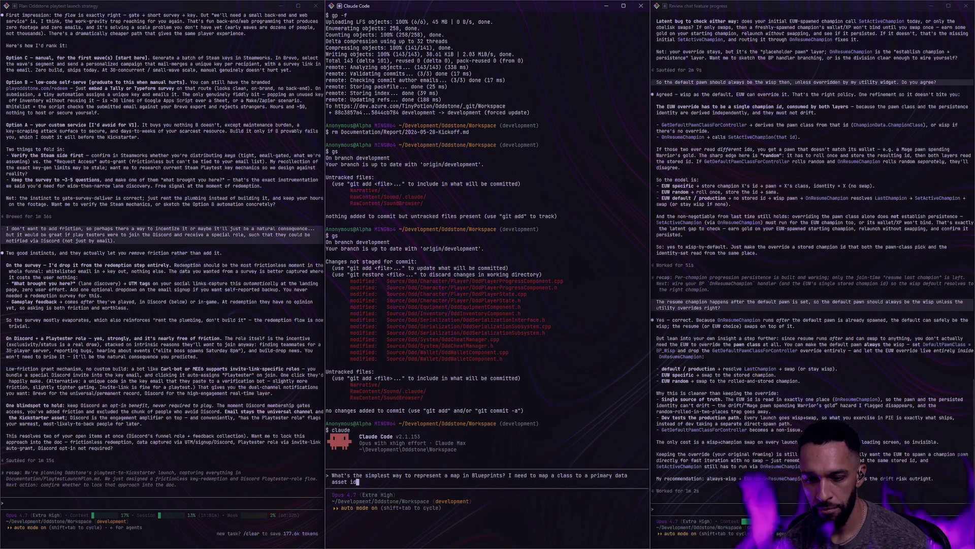
key("Return")
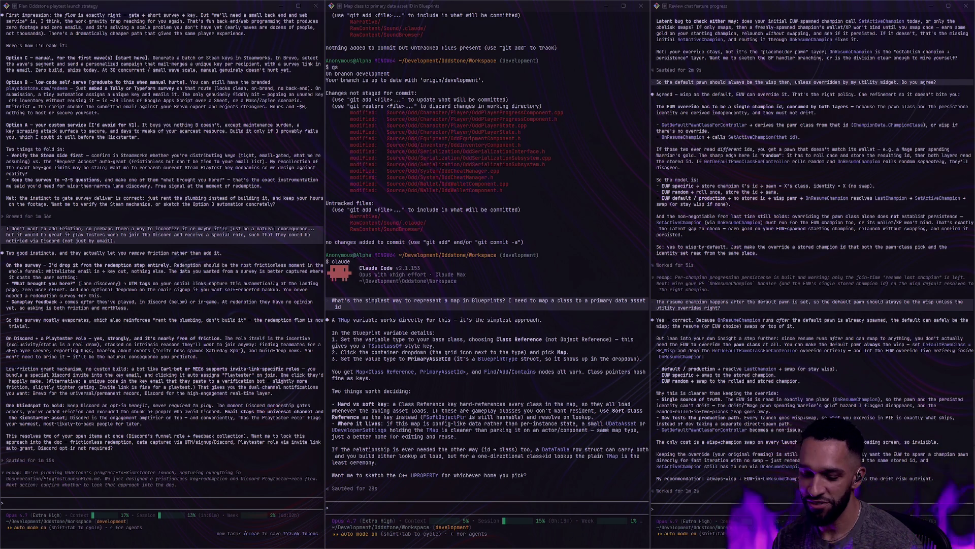
Focus the Claude Code prompt once its TMap-or-DataTable answer has finished.
left_click(389, 508)
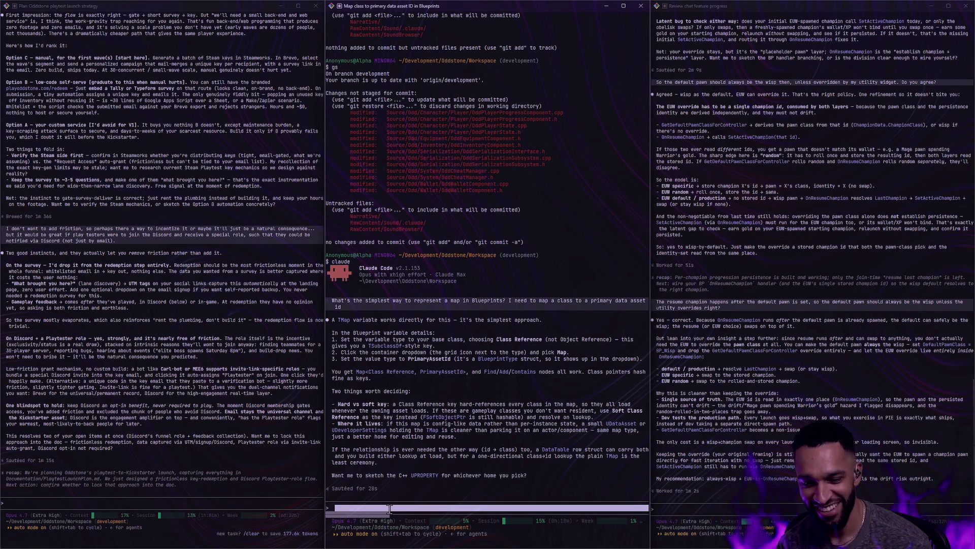
left_click(390, 509)
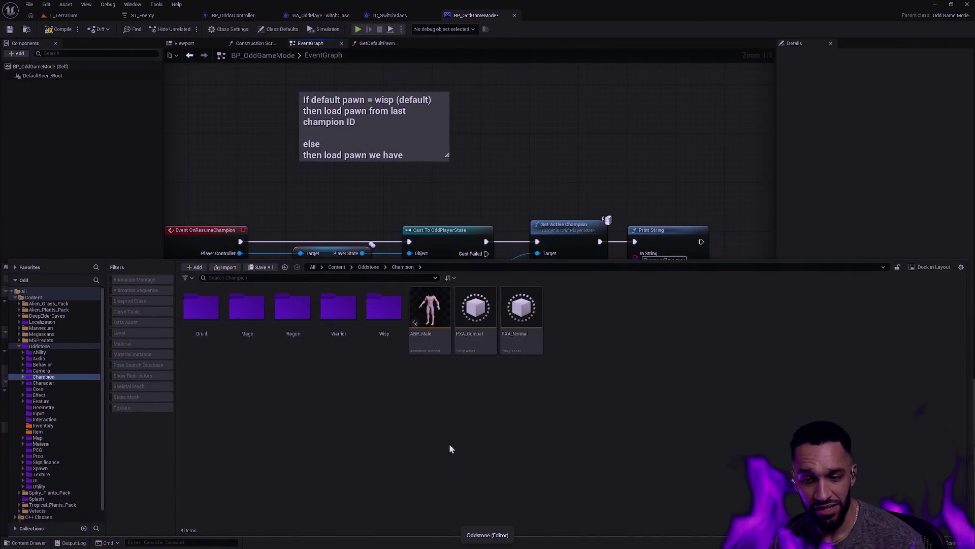
Create a Structure asset in the Champion folder via a 'struct' search and name it FChampionClassMap.
right_click(473, 442)
type("struct")
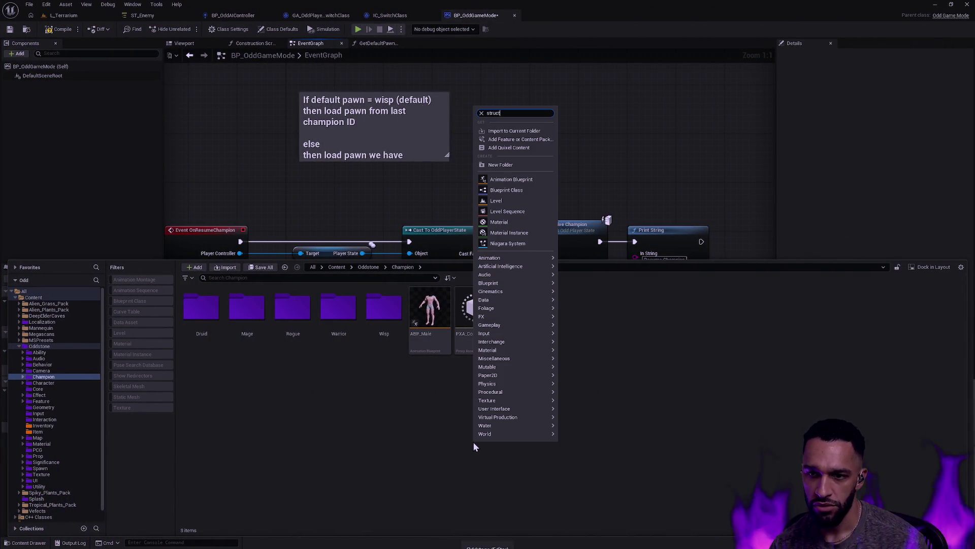
key("Return")
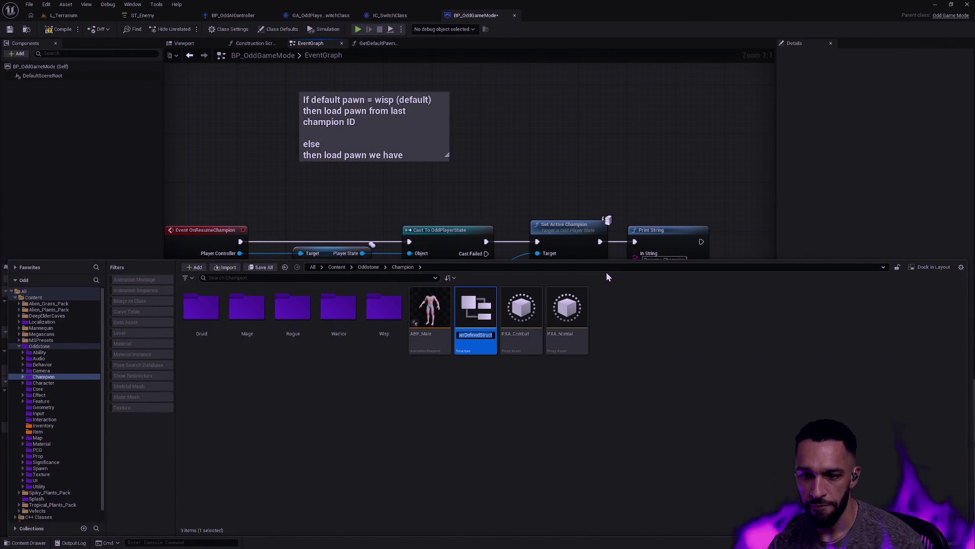
type("F")
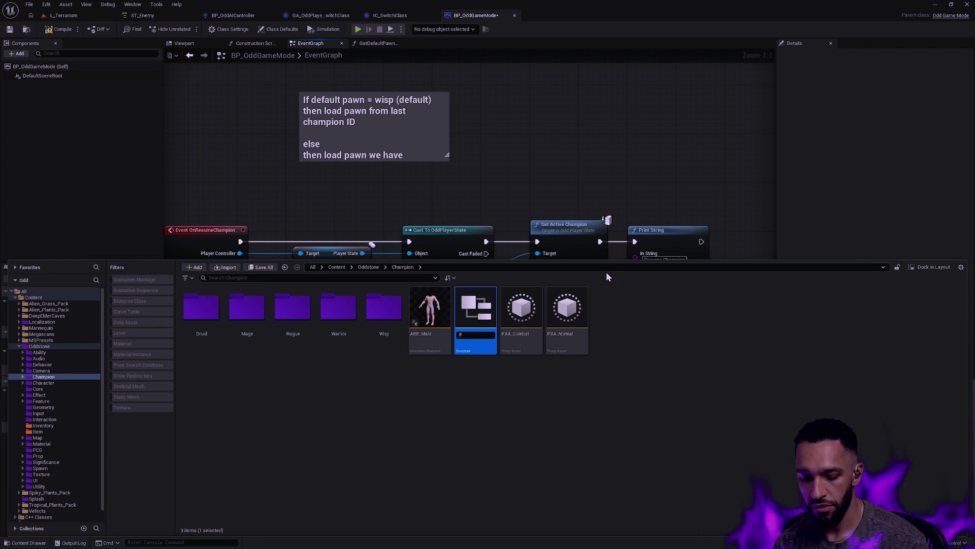
type("Champi")
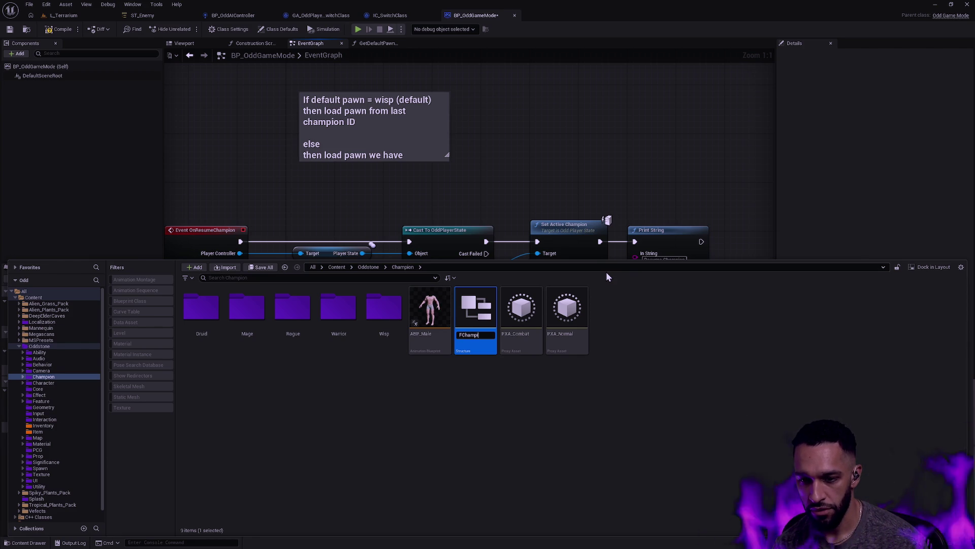
type("onClassMap")
key("Return")
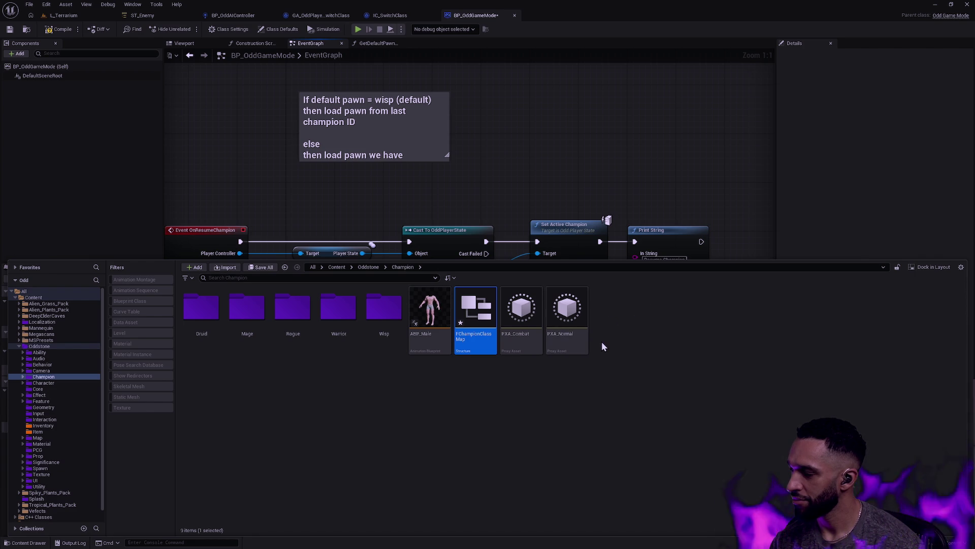
Open FChampionClassMap and search MemberVar_0's type list for 'map' without changing it.
double_click(491, 325)
left_click(6, 73)
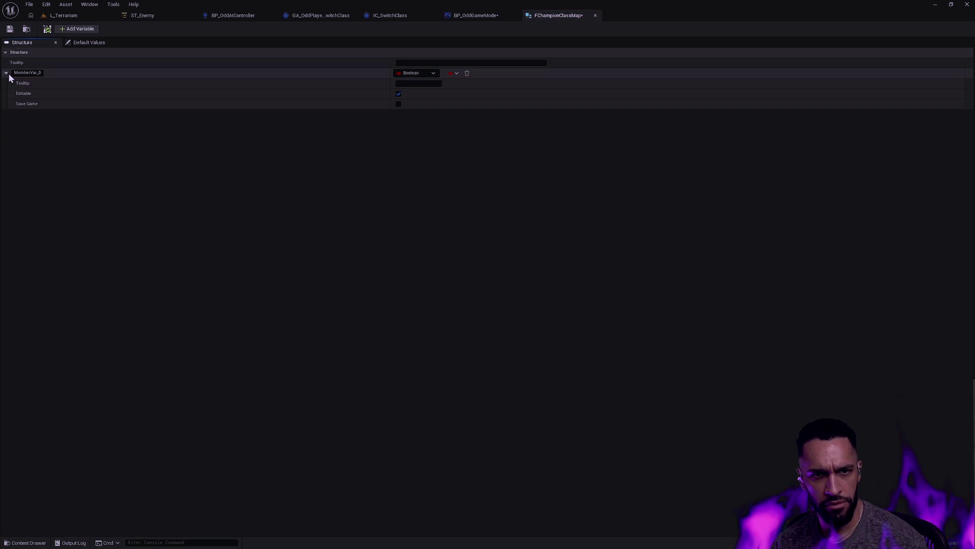
left_click(433, 74)
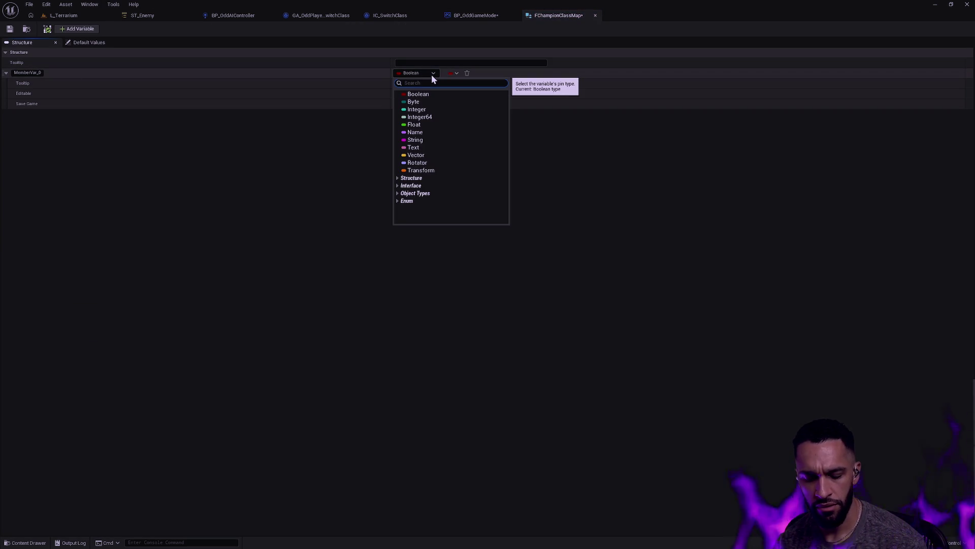
type("map")
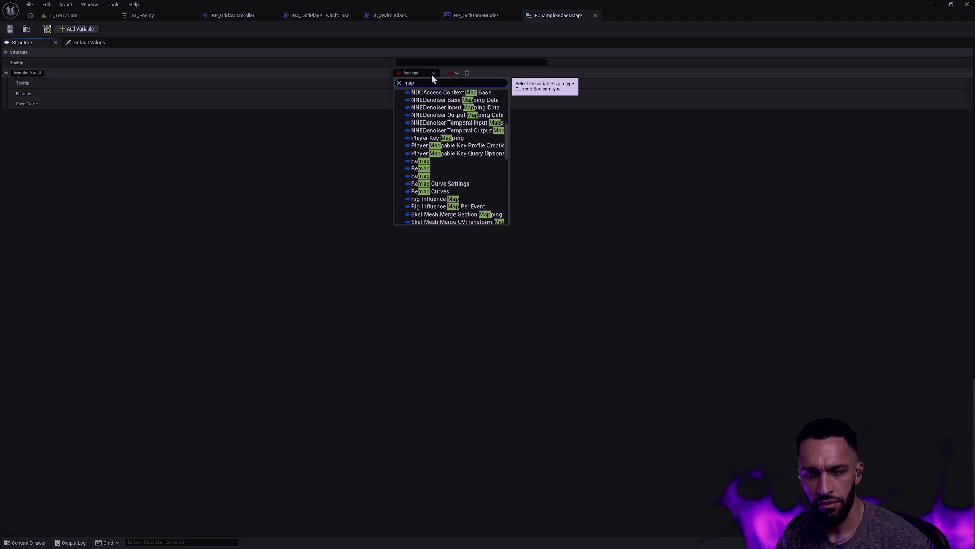
key("Escape")
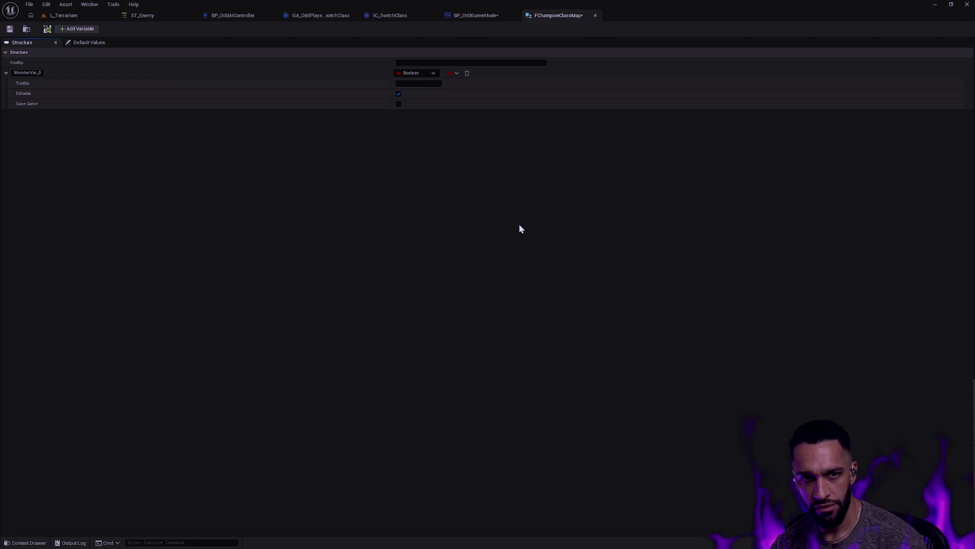
Close the struct editor and request deletion of FChampionClassMap from the Content Drawer.
left_click(596, 16)
key("ctrl+space")
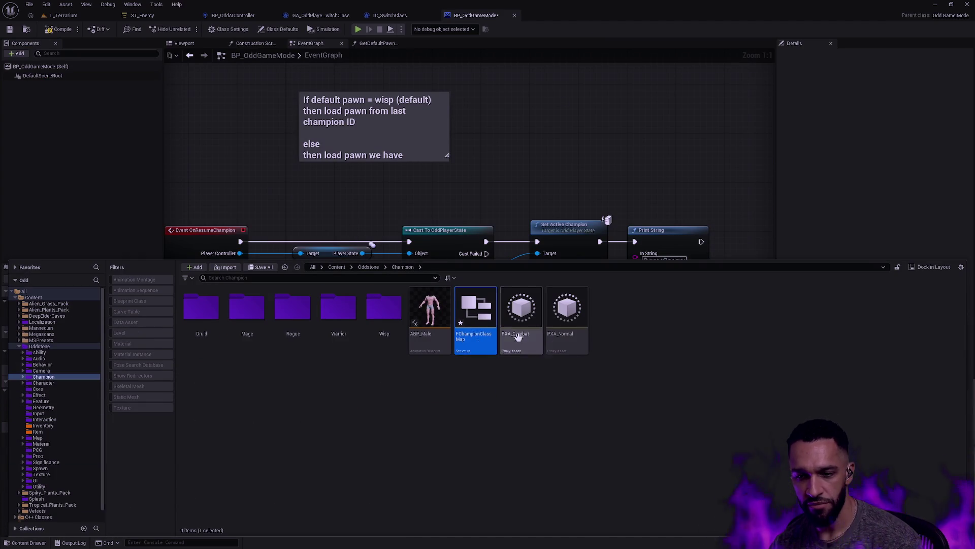
key("Delete")
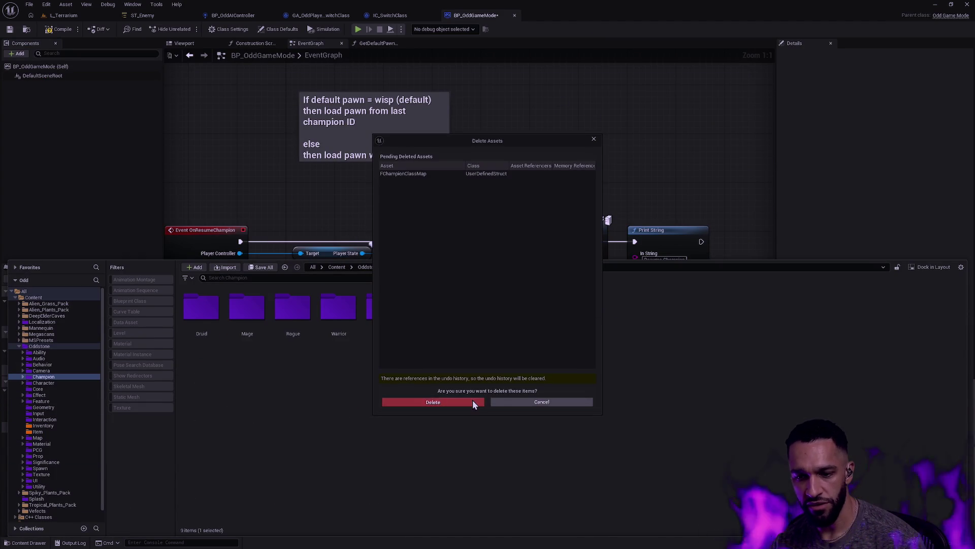
Confirm deleting FChampionClassMap and return to the OnResumeChampion event graph.
left_click(472, 402)
left_click(584, 154)
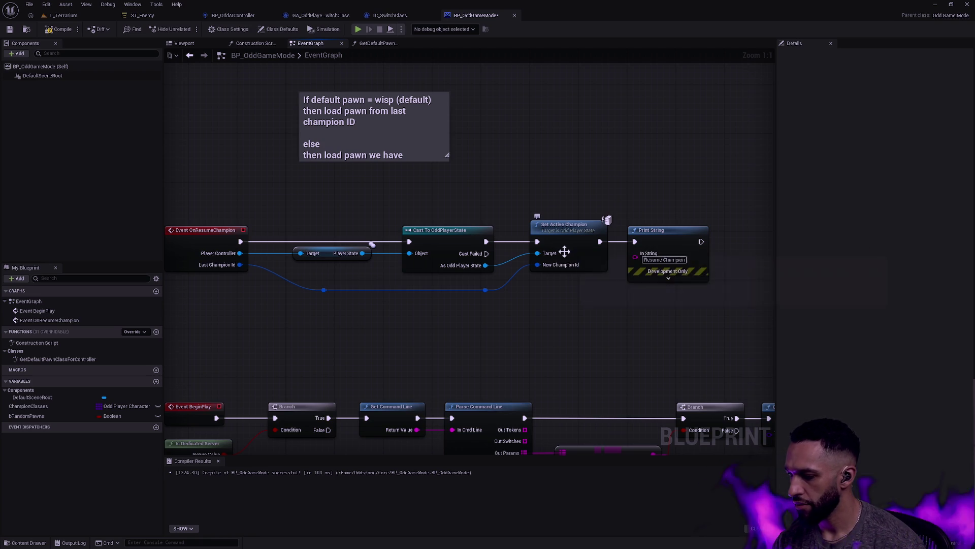
key("ctrl+space")
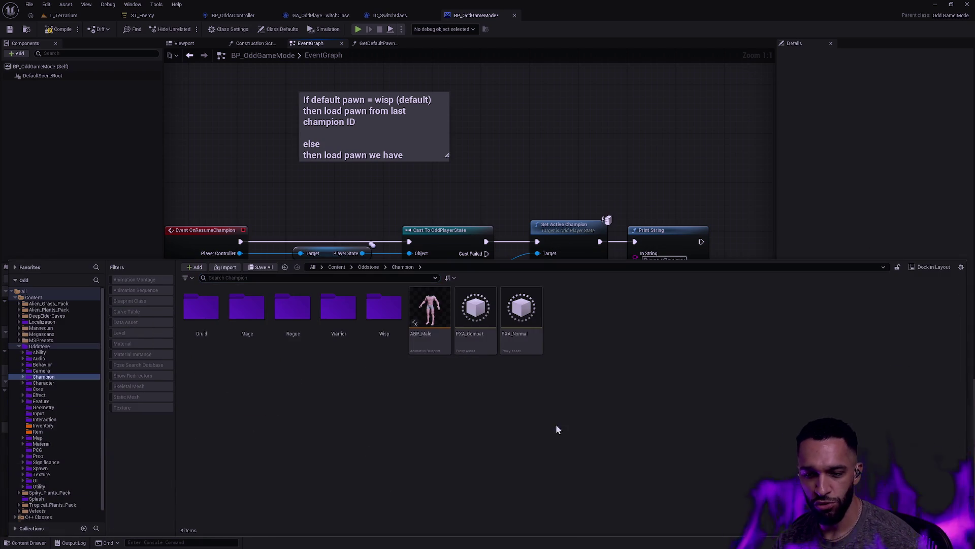
Create a new structure named FChampionClassAssetMap in the Champion folder and open it.
right_click(501, 395)
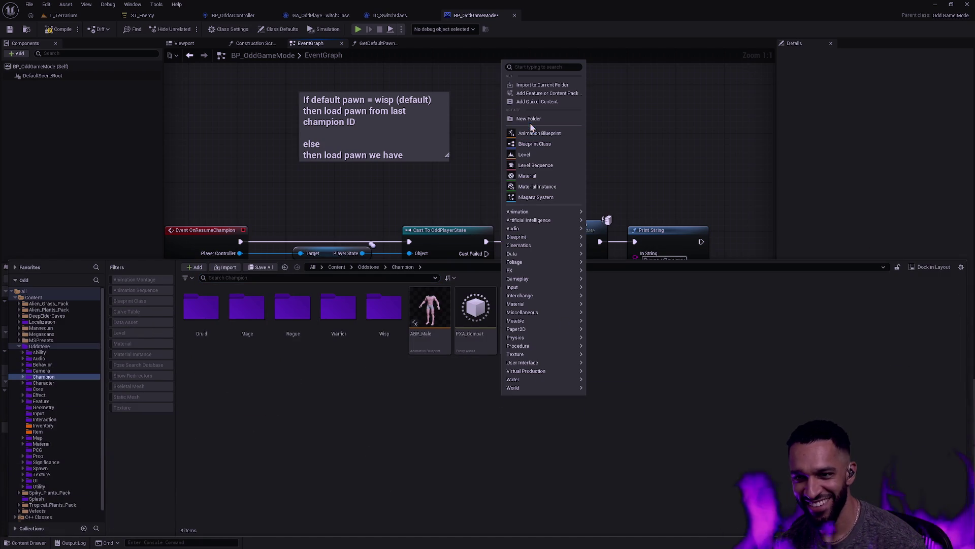
type("struct")
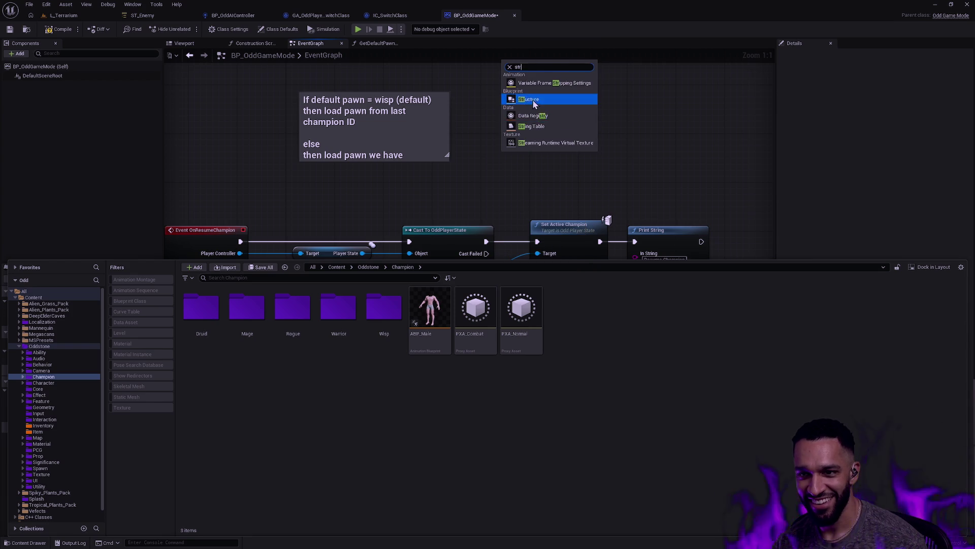
left_click(532, 101)
type("F")
type("hampionClass")
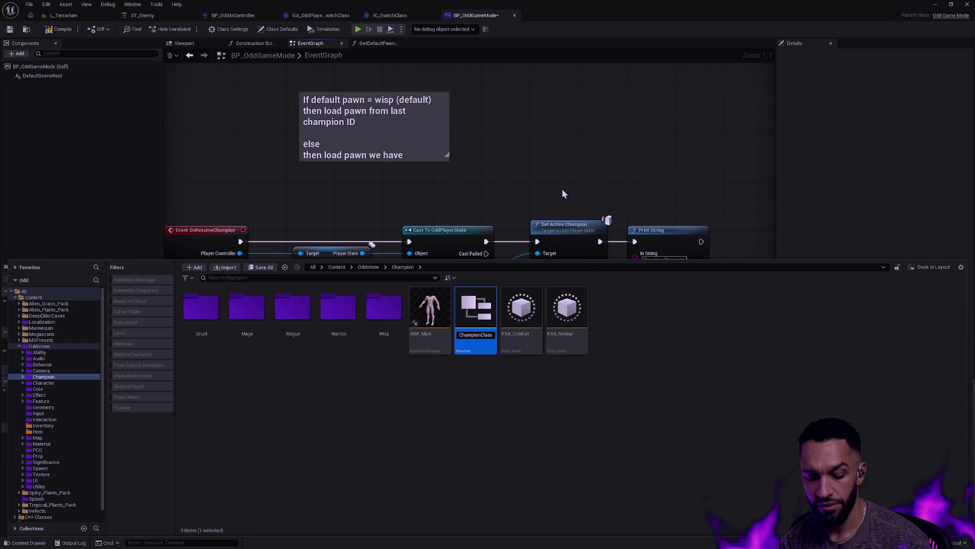
type("Asset")
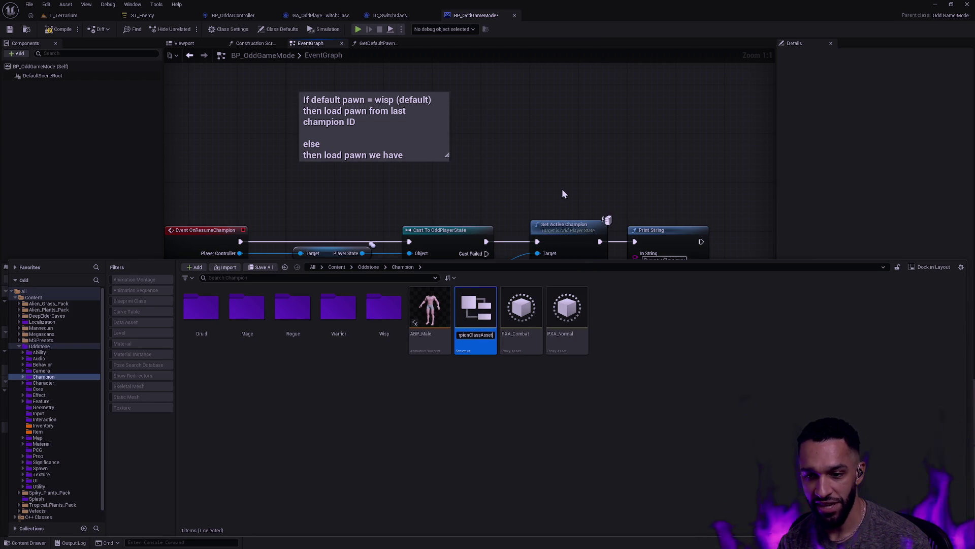
key("Return")
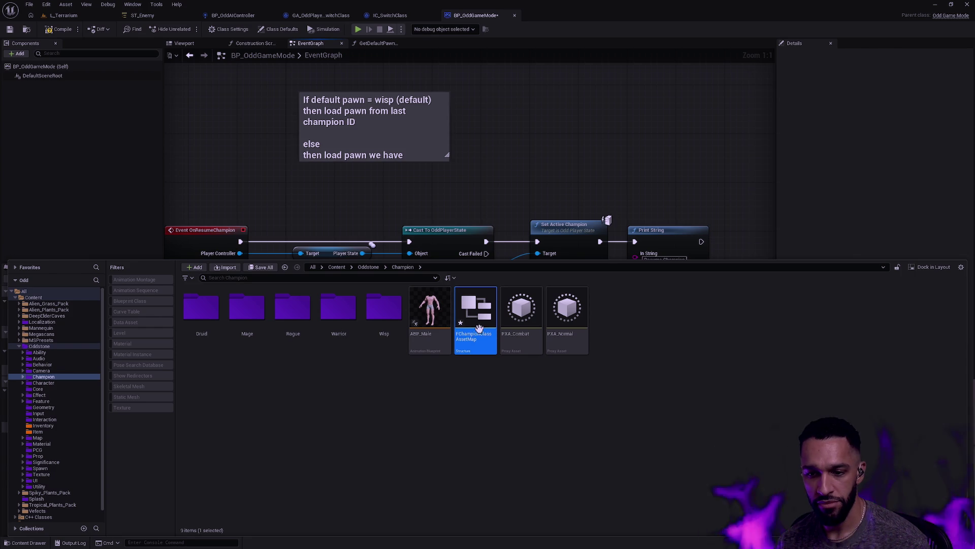
double_click(486, 325)
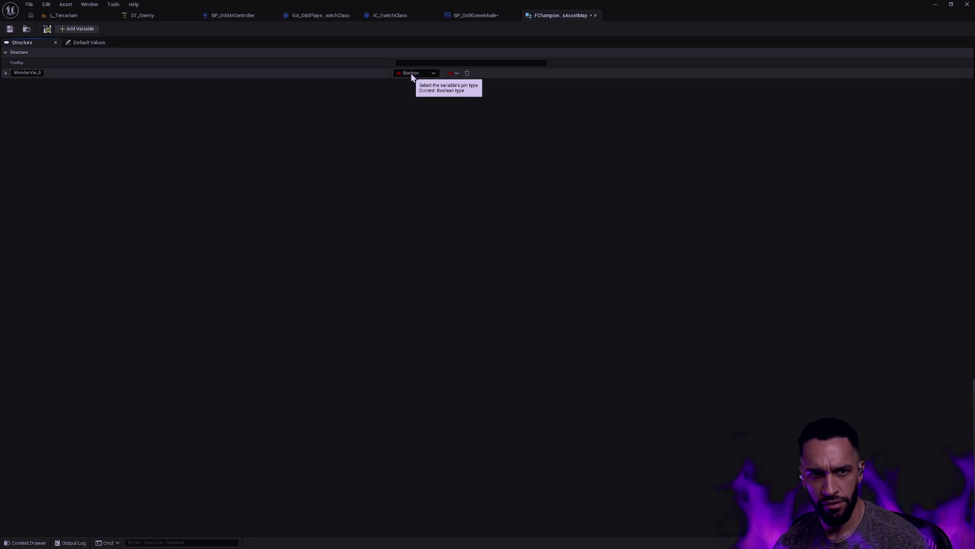
Change MemberVar_0 from Boolean to an Odd Player Character class reference using a 'character' search.
left_click(92, 42)
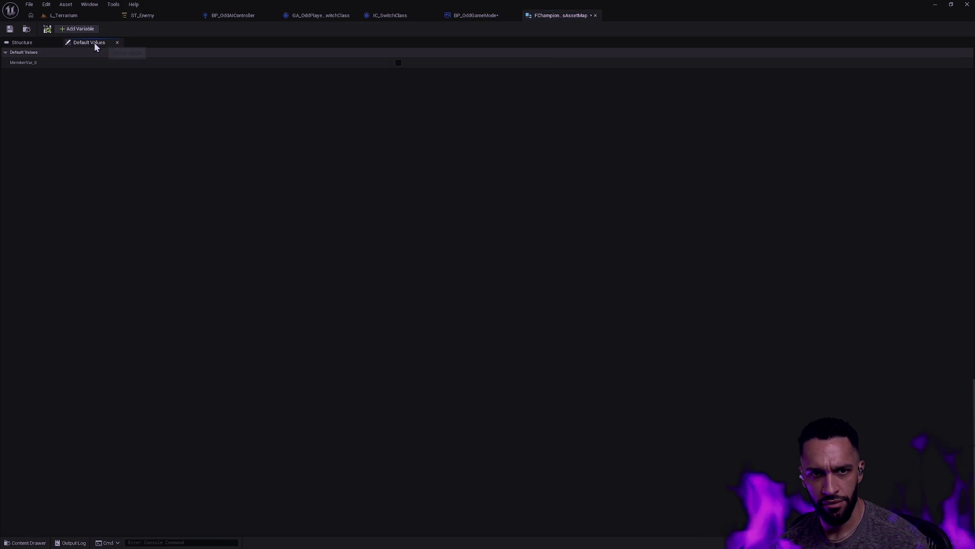
left_click(34, 44)
left_click(14, 72)
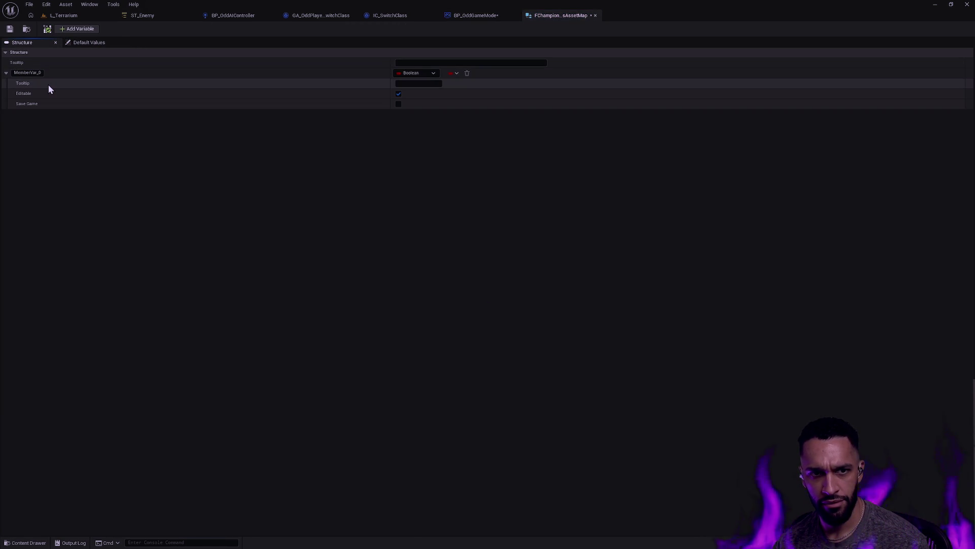
left_click(421, 75)
left_click(455, 73)
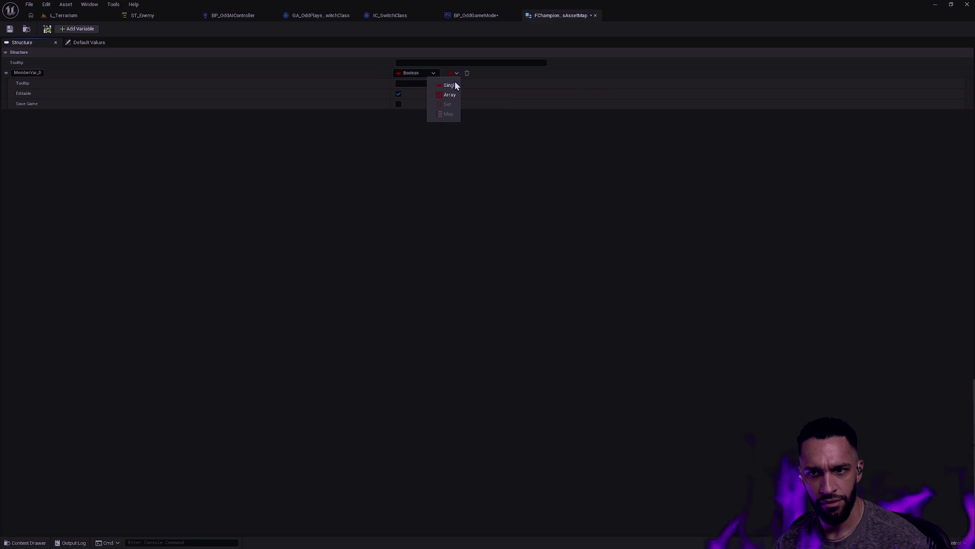
left_click(420, 72)
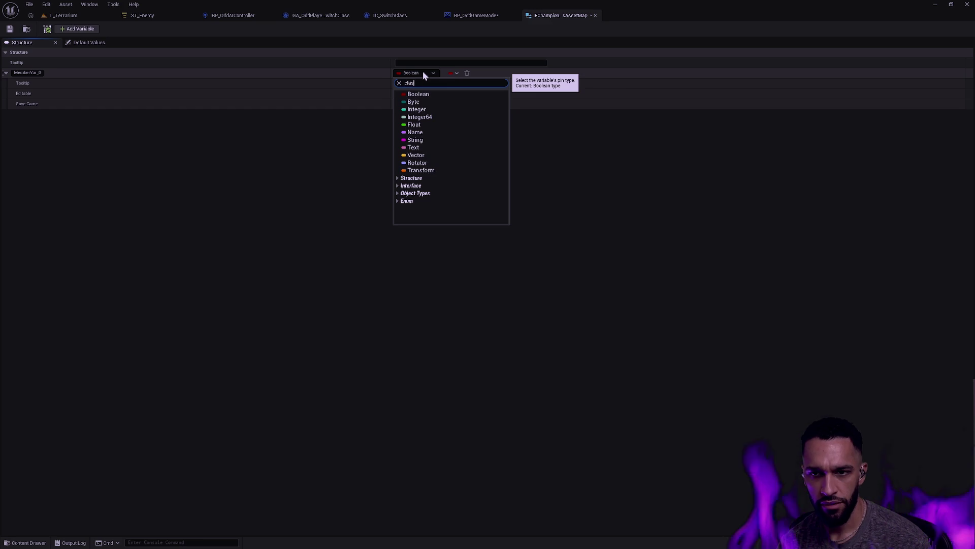
type("ch")
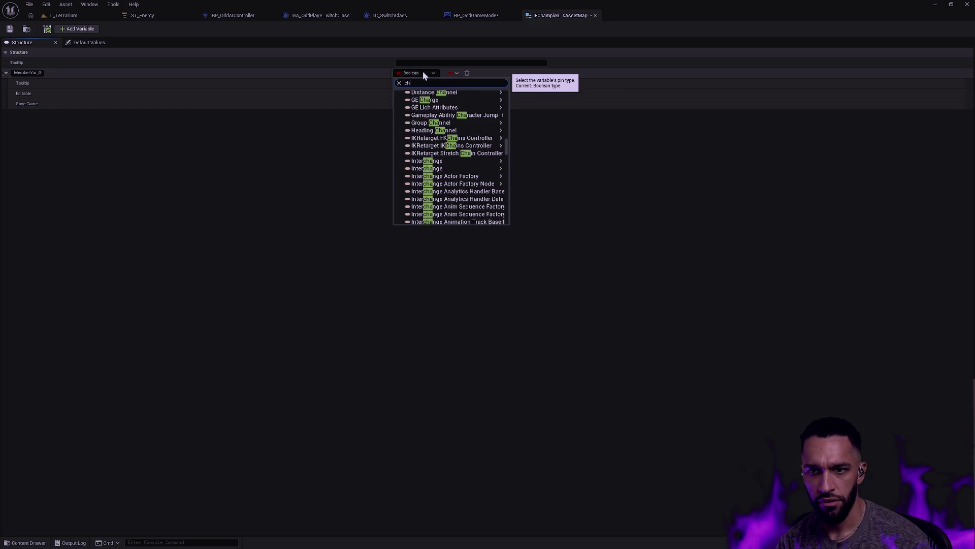
type("aracter")
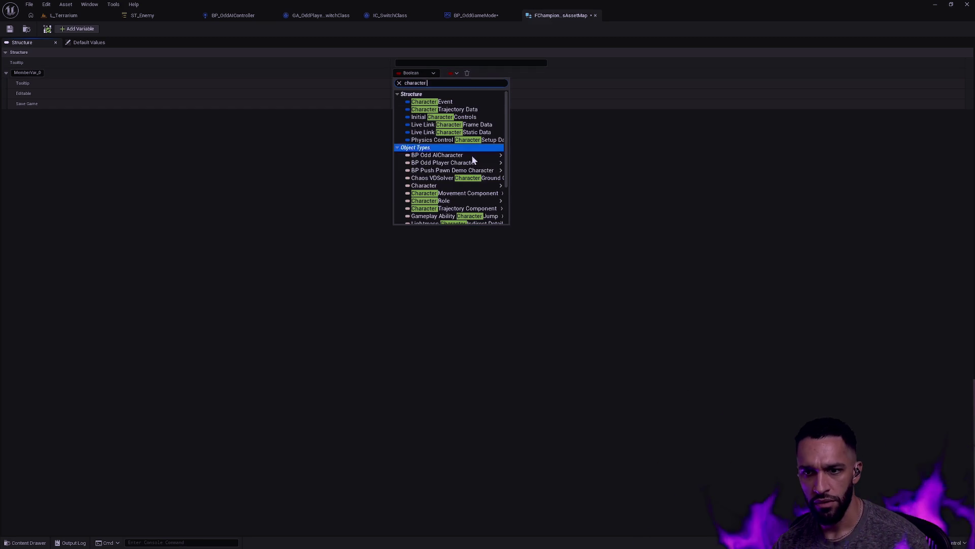
mouse_move(467, 158)
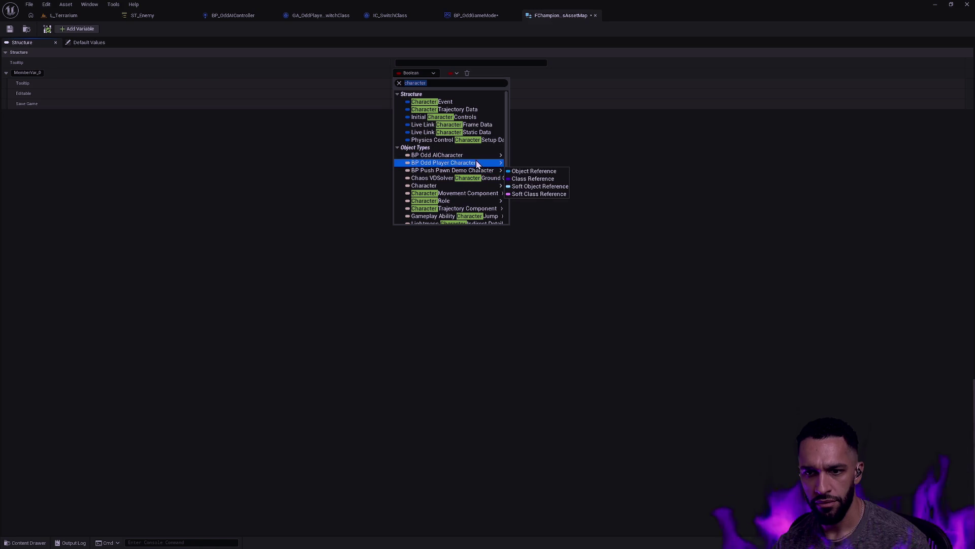
scroll(481, 151, "down", 3)
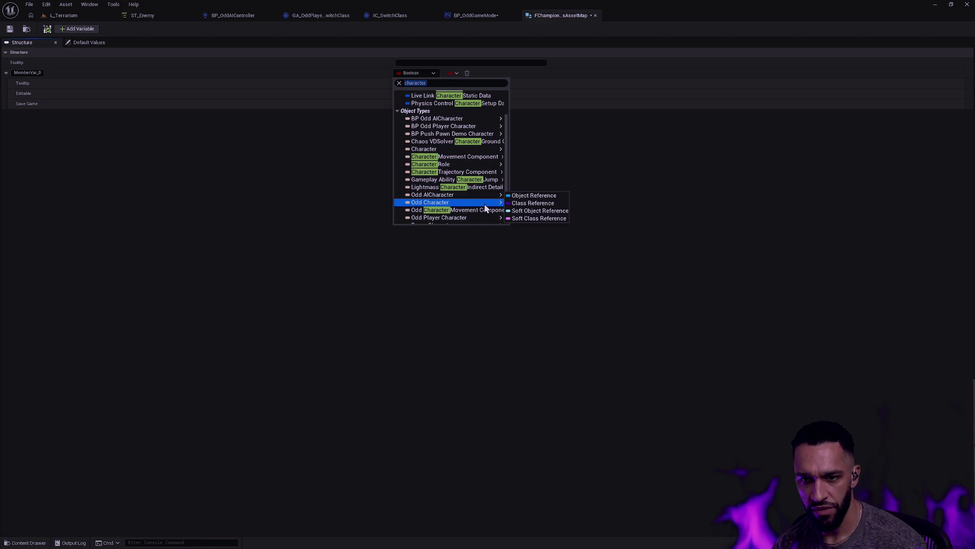
scroll(480, 214, "down", 1)
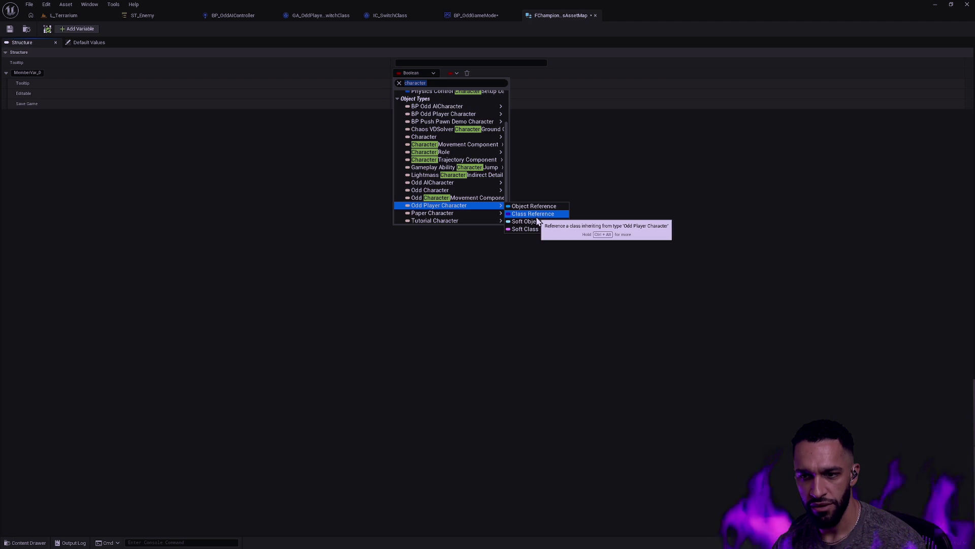
left_click(536, 217)
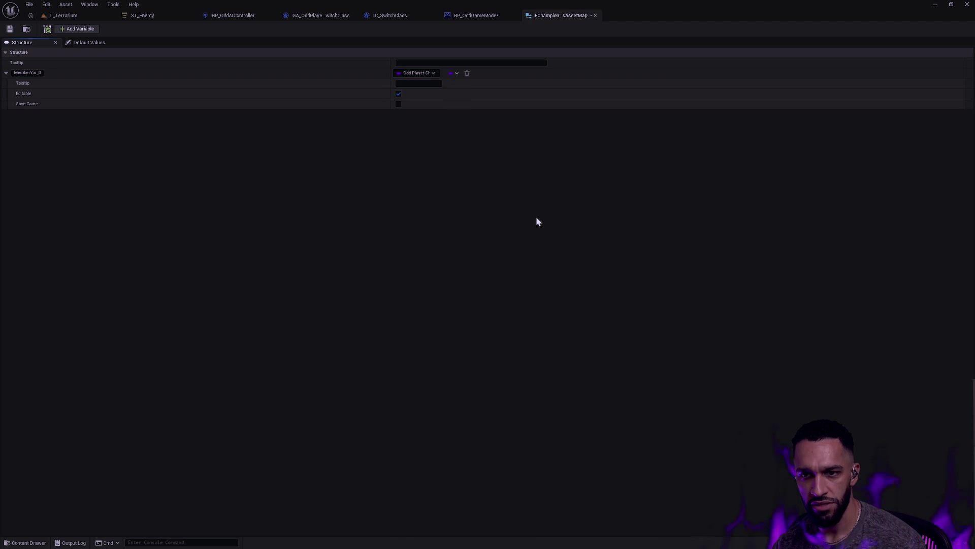
Make MemberVar_0 a Map whose values are Odd Champion Data class references.
left_click(457, 75)
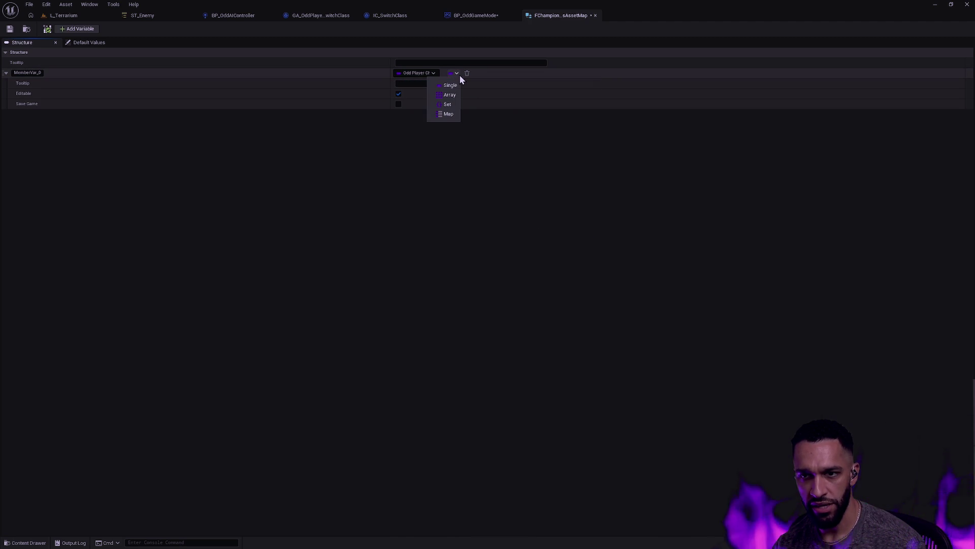
left_click(450, 114)
left_click(491, 76)
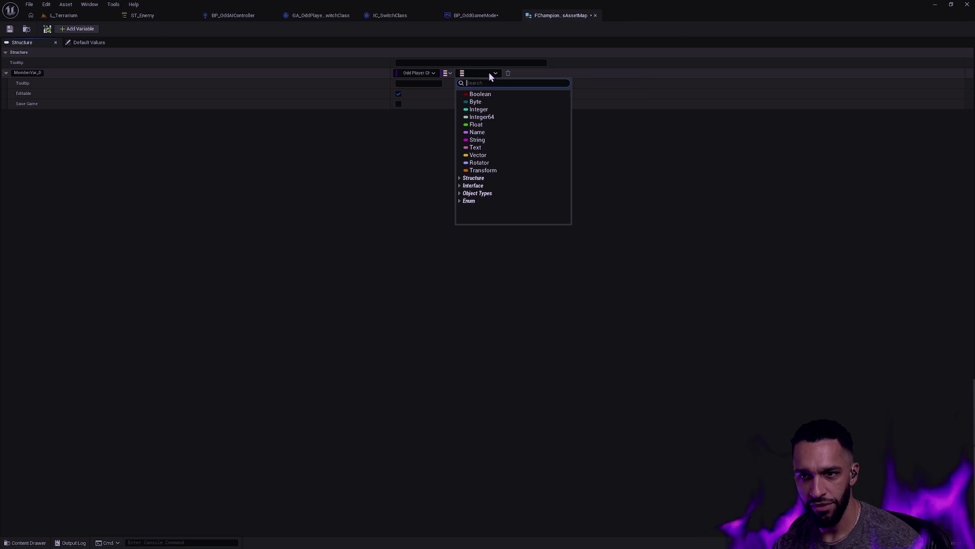
type("primarycham")
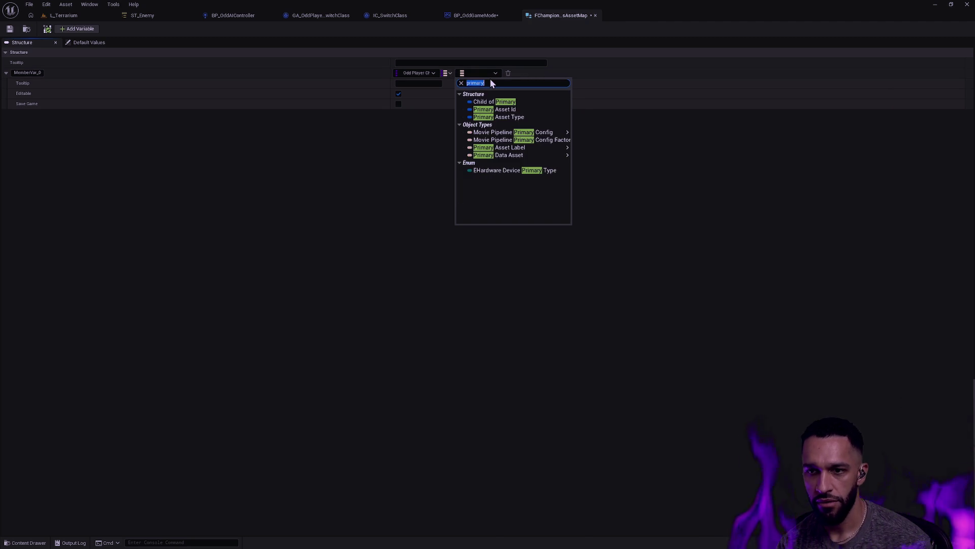
type("piondata")
mouse_move(525, 105)
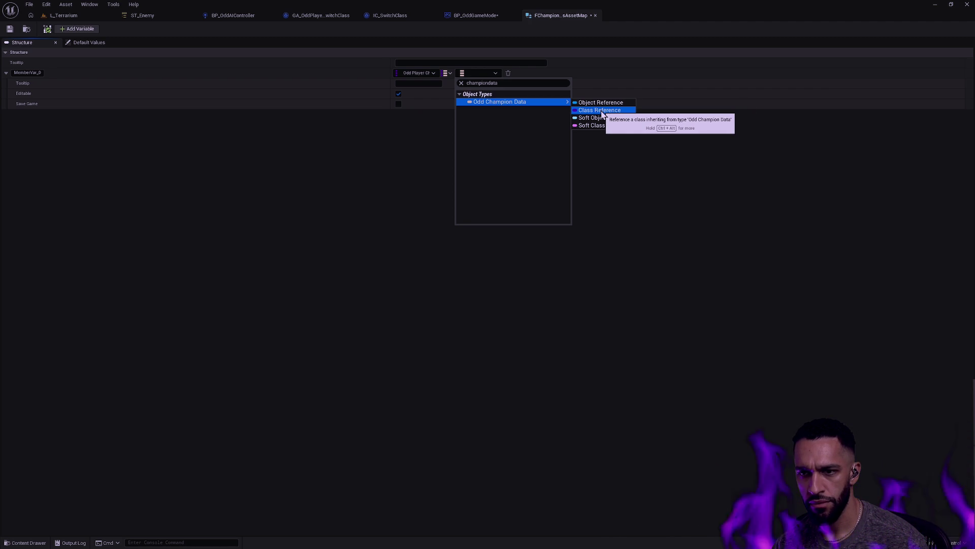
left_click(602, 111)
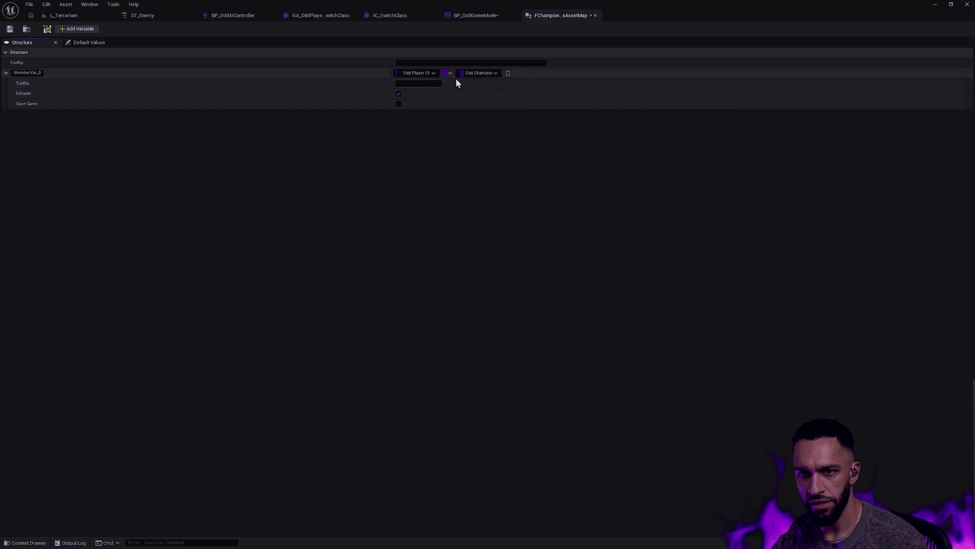
Check the map's value type options unchanged and view the member's empty Default Values.
left_click(475, 73)
left_click(476, 73)
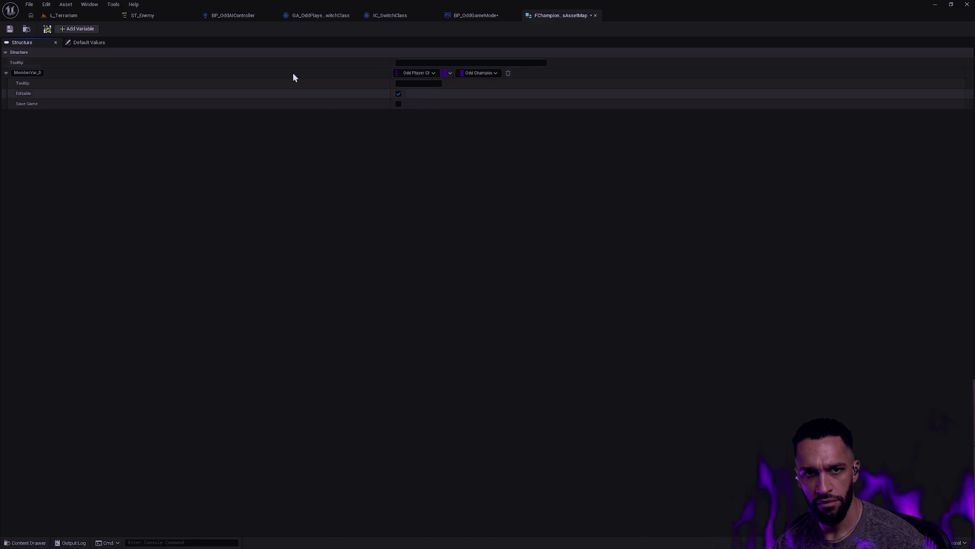
left_click(98, 43)
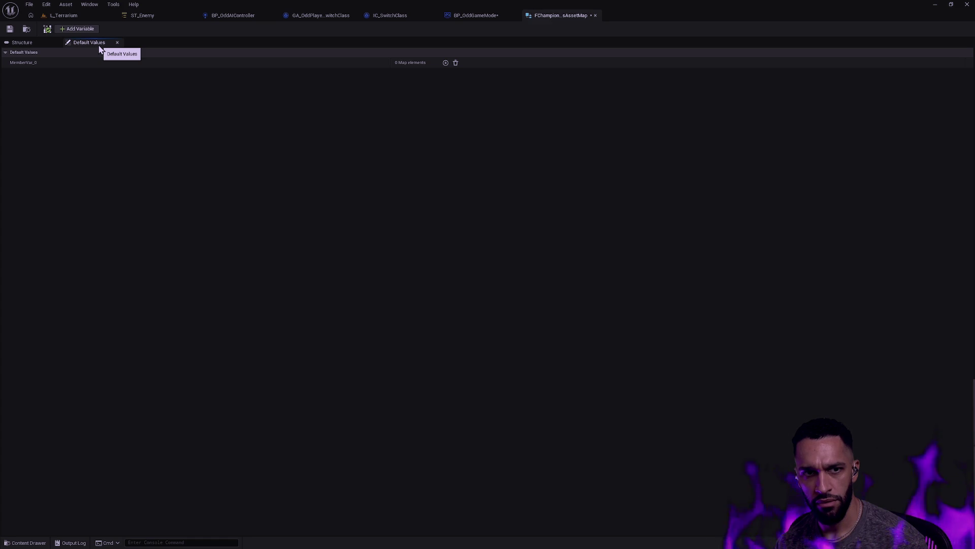
Look over FChampionClassAssetMap's asset actions in the Content Drawer, then reopen its struct editor.
left_click(29, 43)
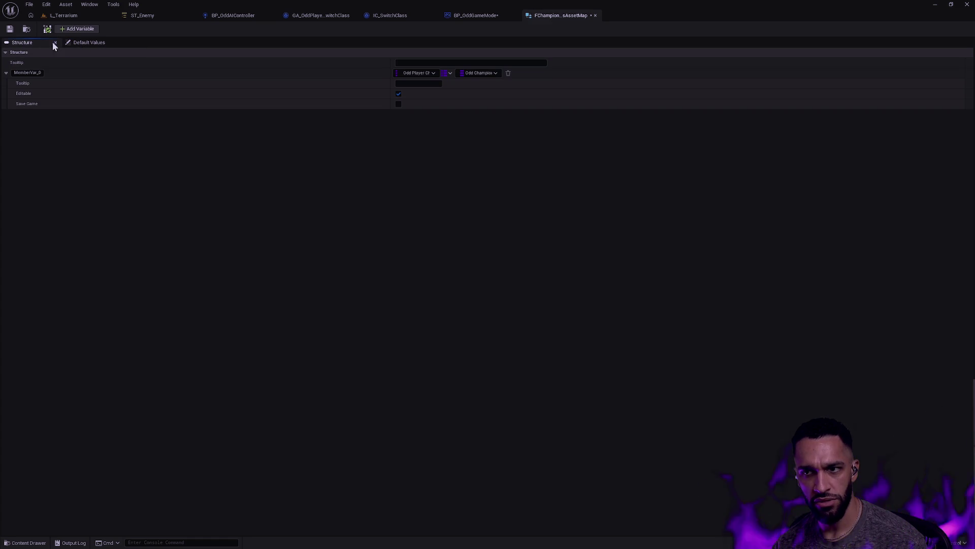
key("ctrl+space")
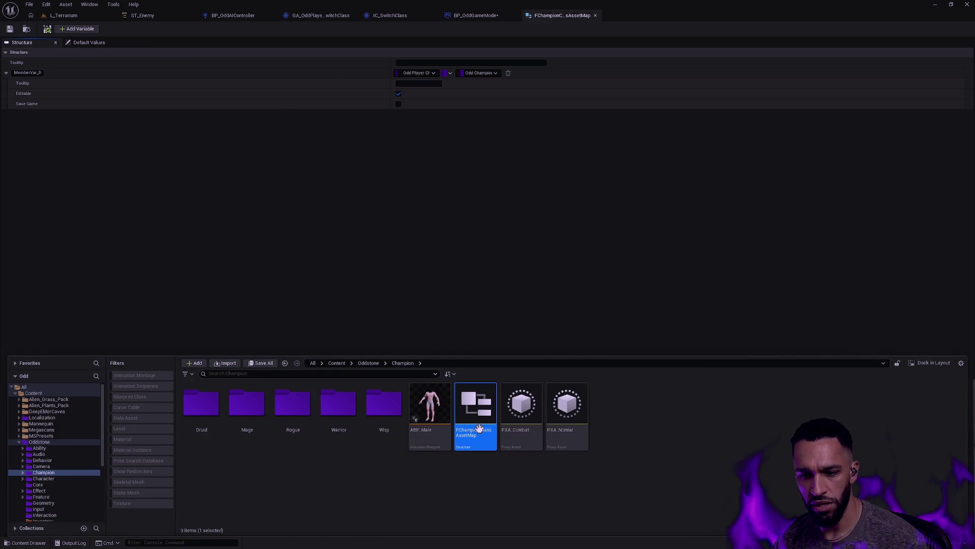
right_click(477, 412)
mouse_move(548, 285)
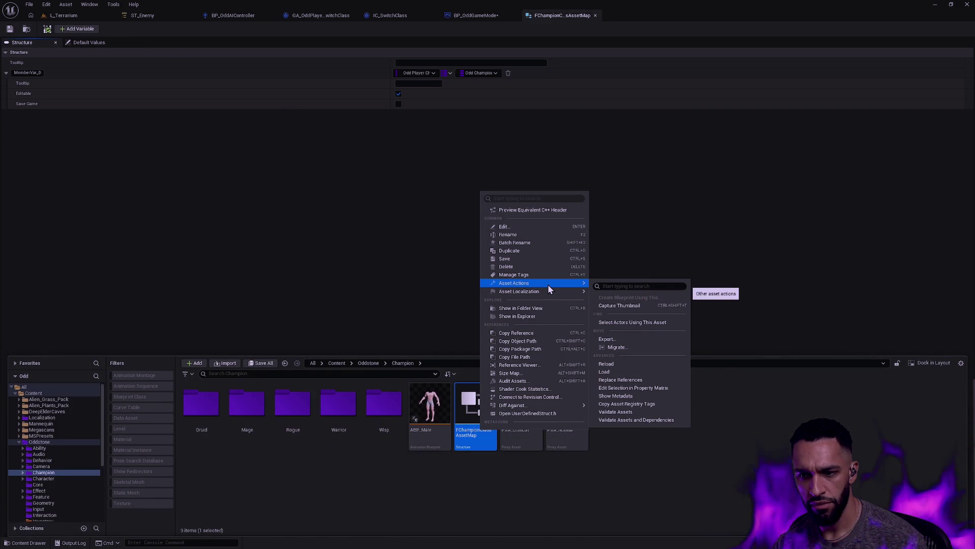
left_click(590, 494)
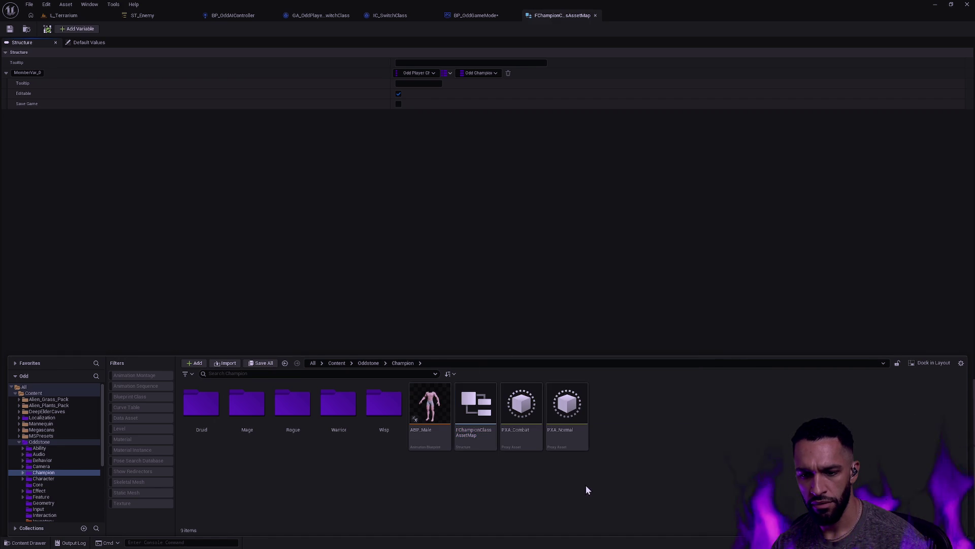
right_click(506, 479)
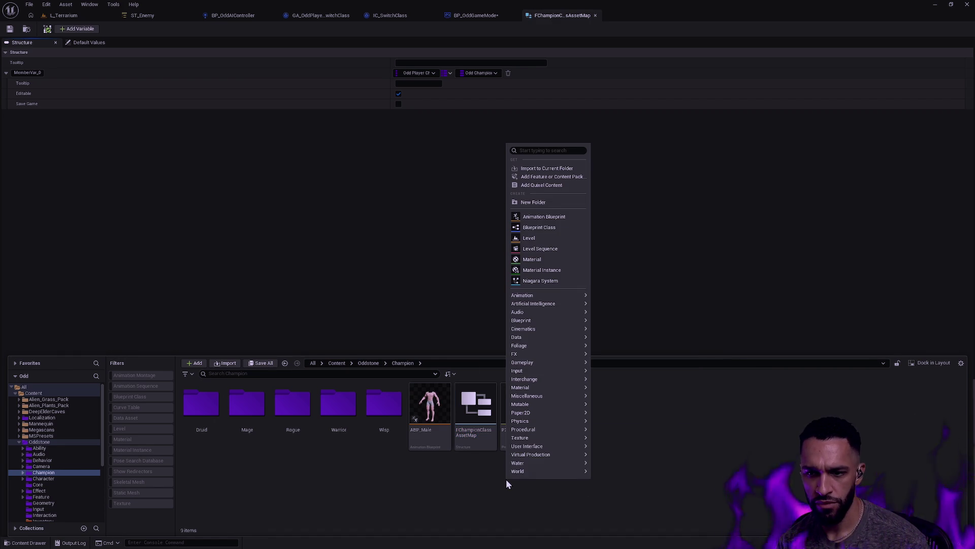
left_click(677, 468)
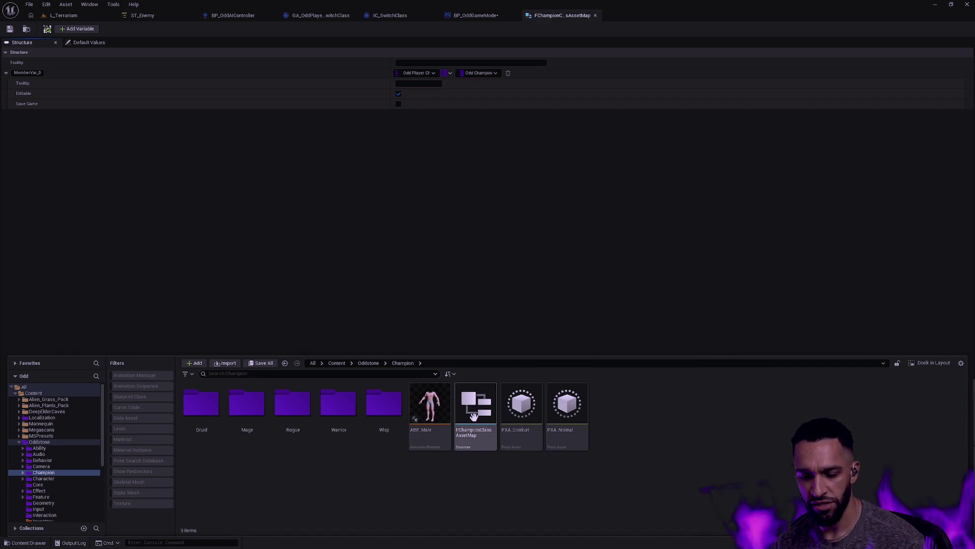
double_click(473, 412)
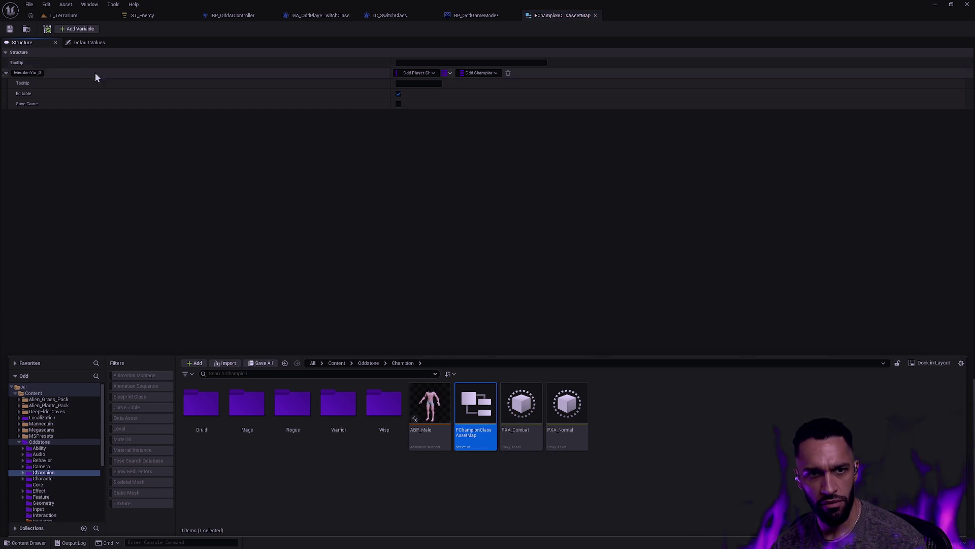
Rename MemberVar_0 to Map and view its default values.
double_click(28, 73)
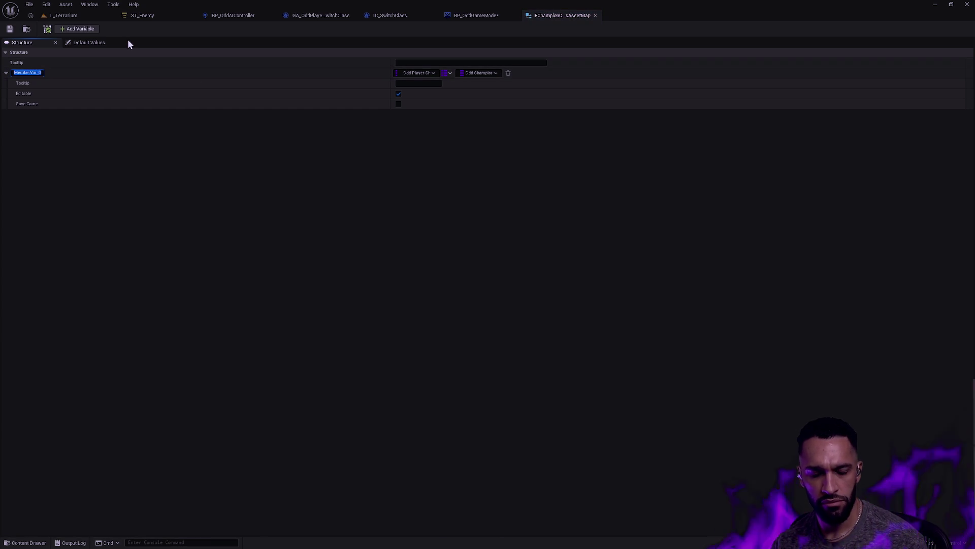
type("Ma")
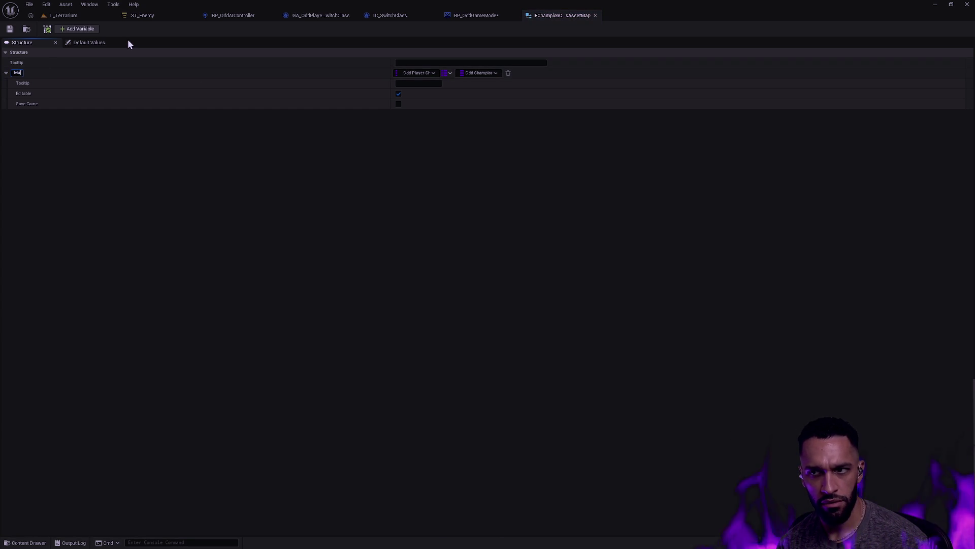
type("p")
key("Return")
left_click(88, 43)
Add a Map default entry with key BP_Druid and value OddChampionData.
left_click(445, 63)
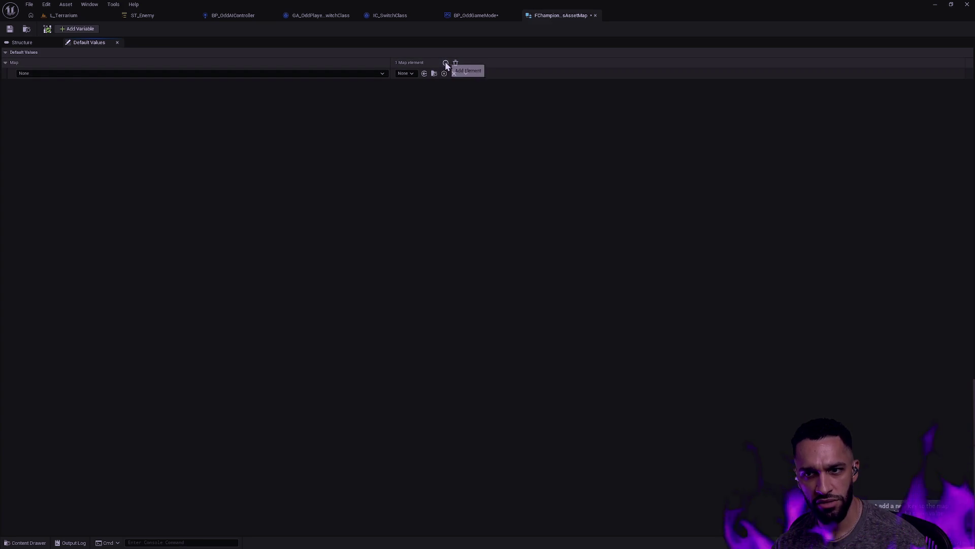
left_click(182, 74)
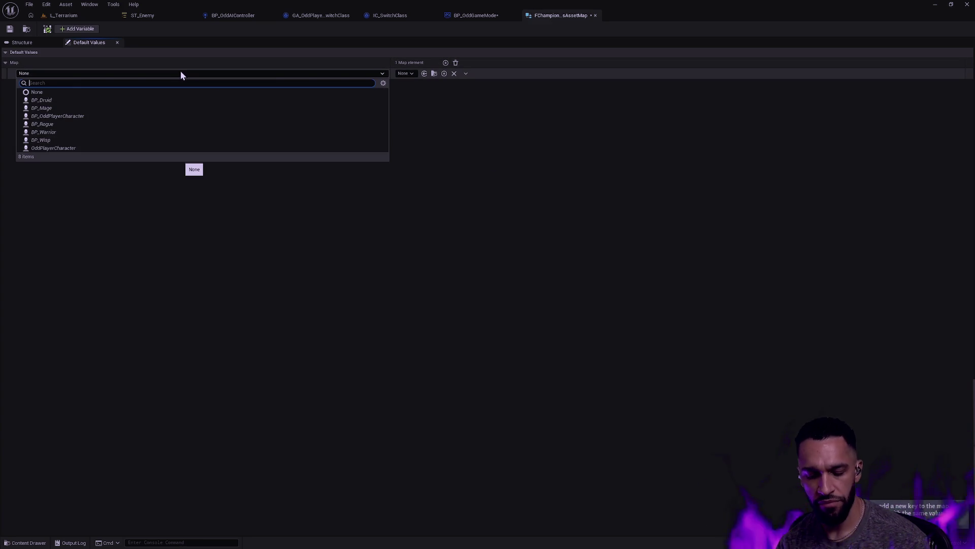
left_click(96, 101)
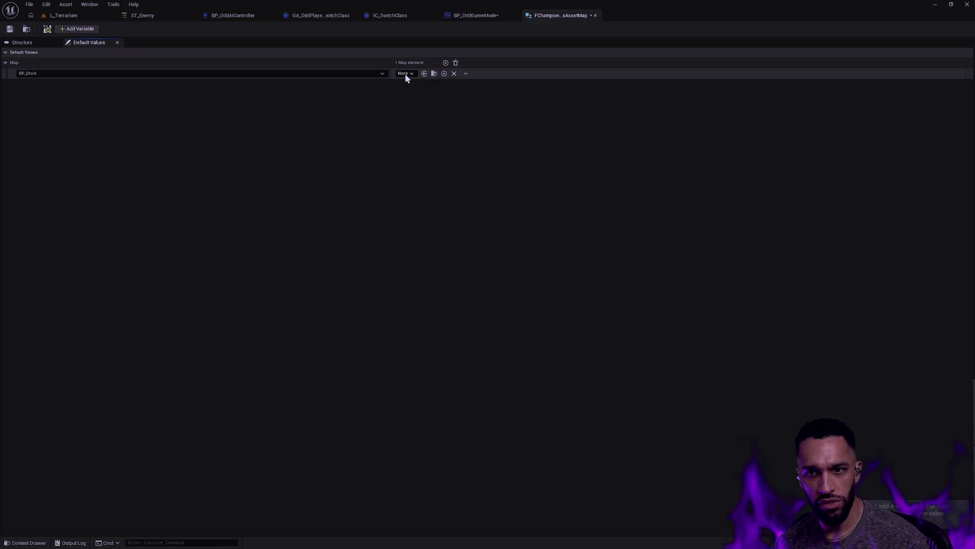
left_click(404, 75)
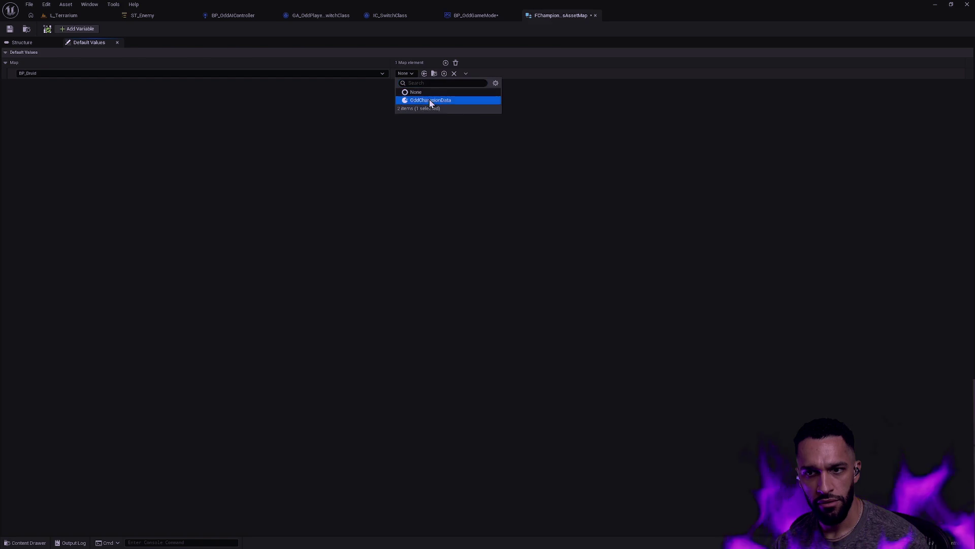
left_click(431, 100)
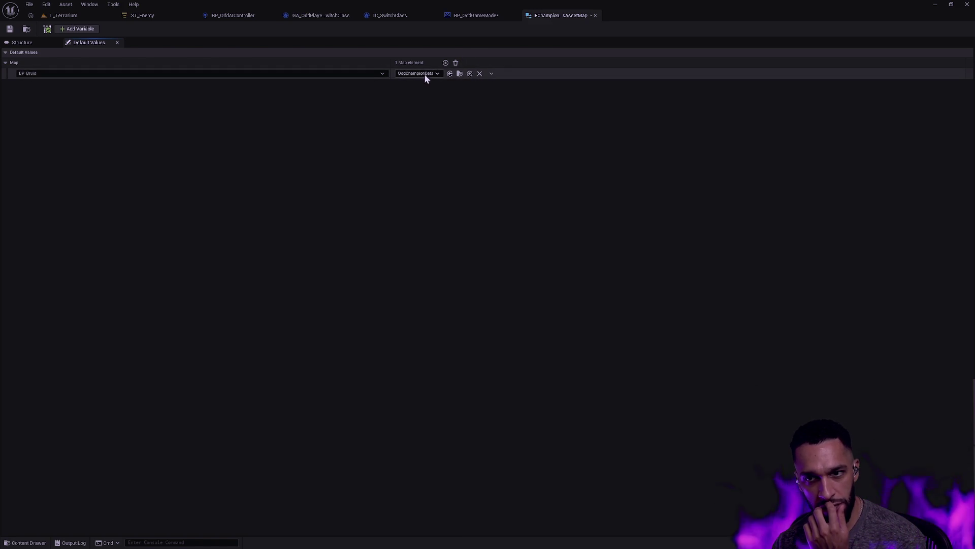
Return to the struct's member list and check the Map's 'subclass' value types, leaving them unchanged.
left_click(480, 15)
left_click(561, 15)
left_click(21, 43)
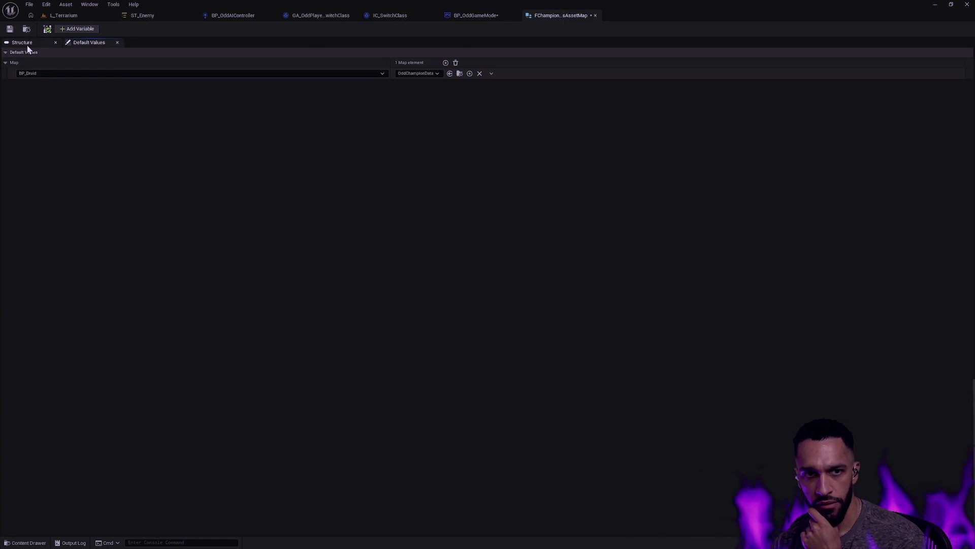
left_click(483, 74)
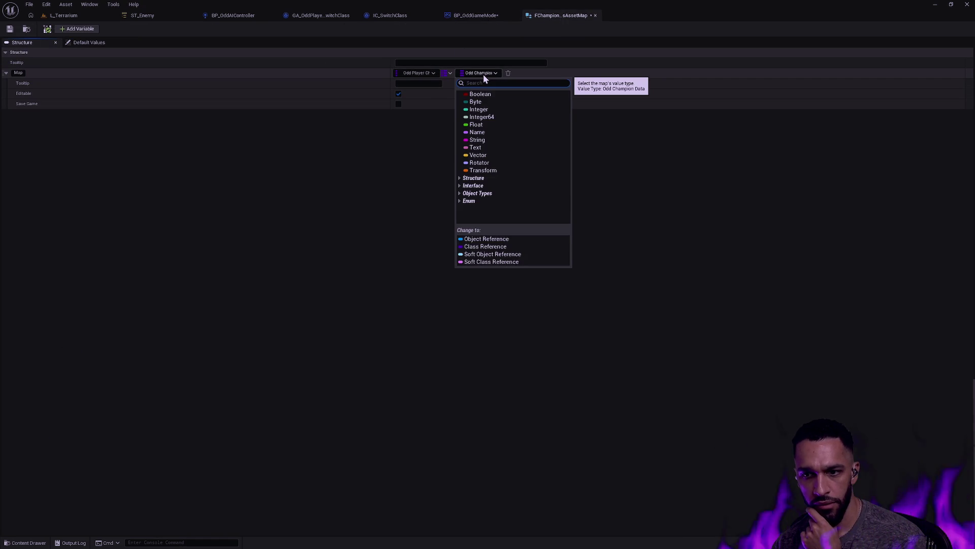
type("subclass")
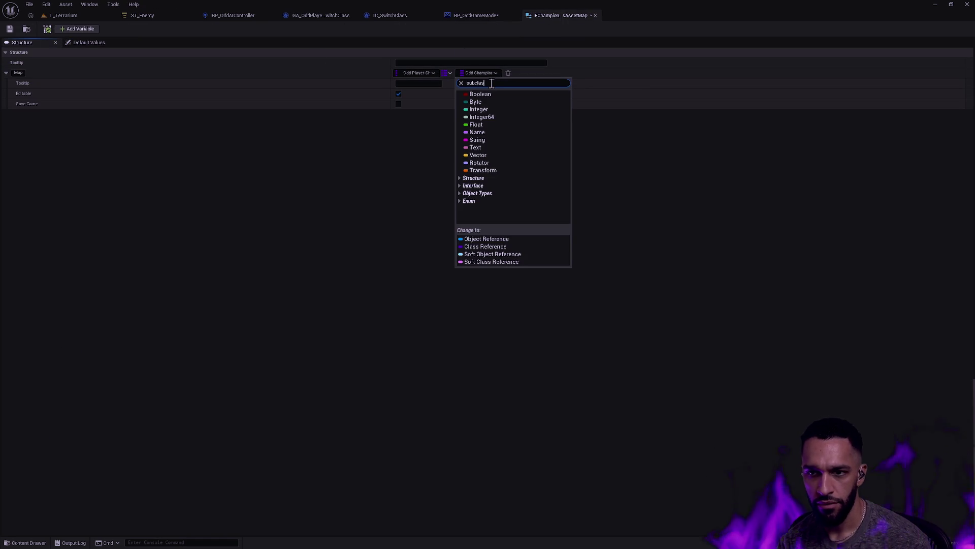
left_click(620, 147)
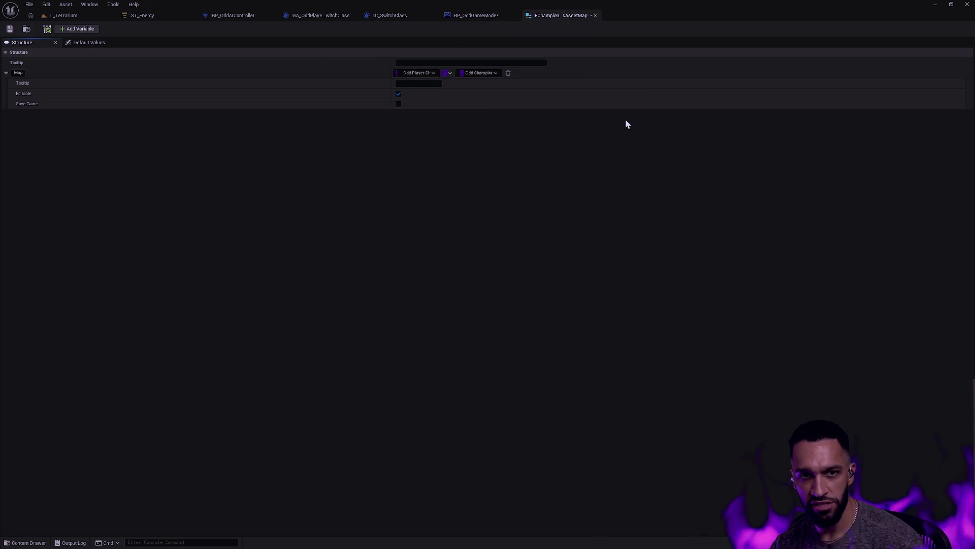
Save and close the struct, then delete FChampionClassAssetMap from the Content Drawer.
left_click(10, 29)
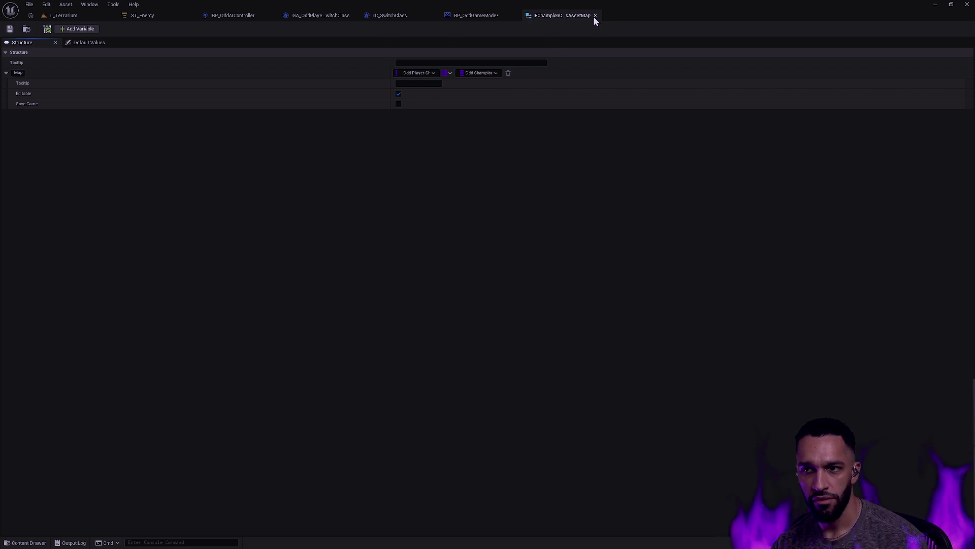
left_click(596, 15)
key("ctrl+space")
key("Delete")
left_click(432, 401)
Close the Content Drawer, centre the OnResumeChampion nodes and compile BP_OddGameMode.
key("alt+Tab")
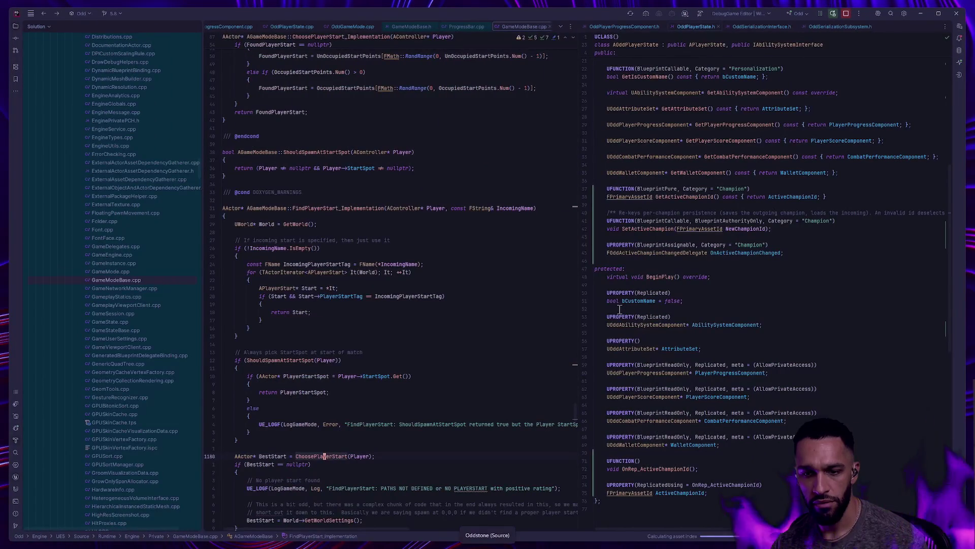
key("alt+Tab")
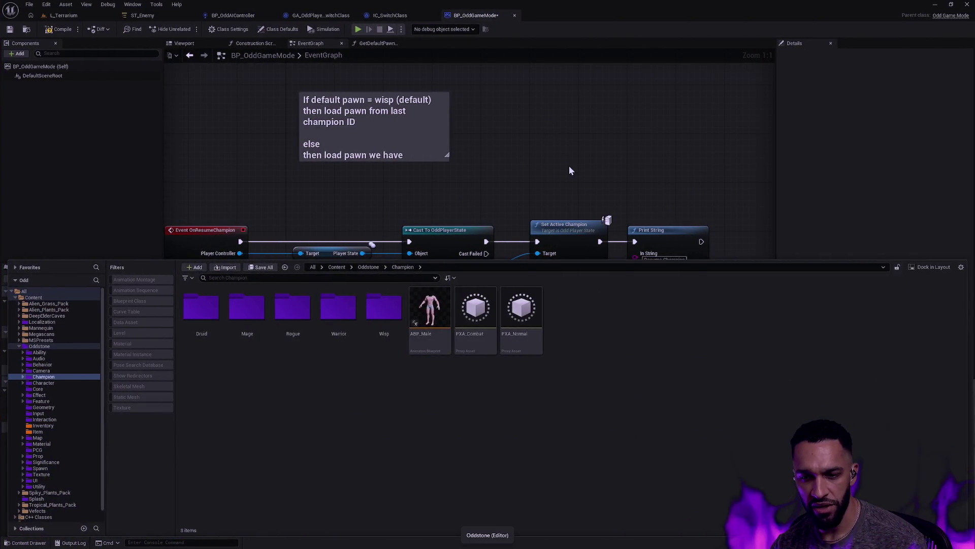
left_click(569, 165)
mouse_move(568, 216)
left_mouse_down()
mouse_move(656, 226)
mouse_move(539, 191)
left_mouse_up()
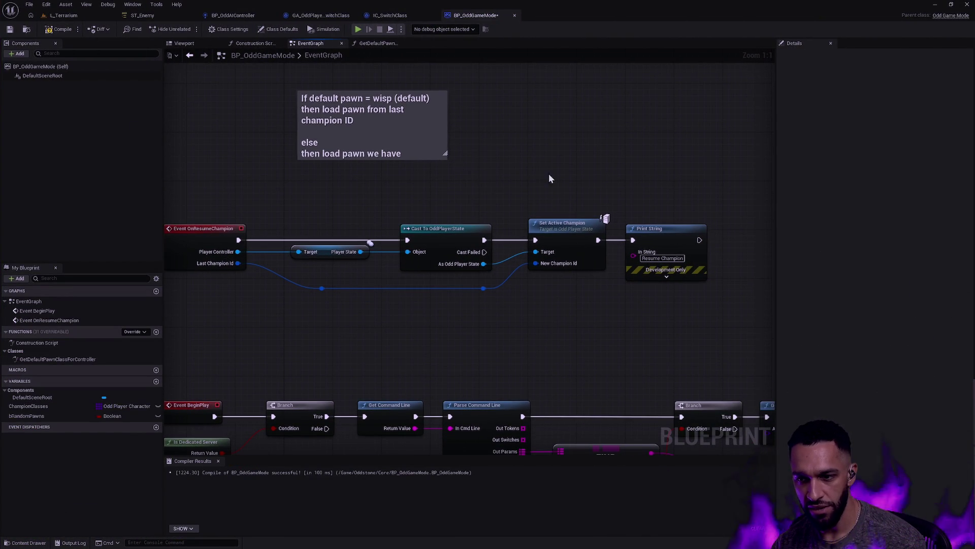
left_click(60, 29)
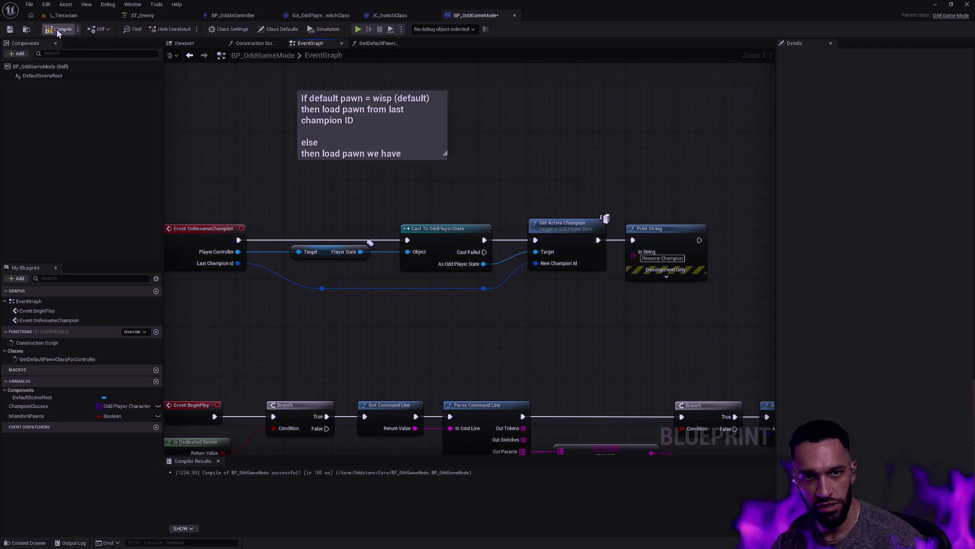
Save BP_OddGameMode and begin a Windows search for Task Manager.
left_click(10, 29)
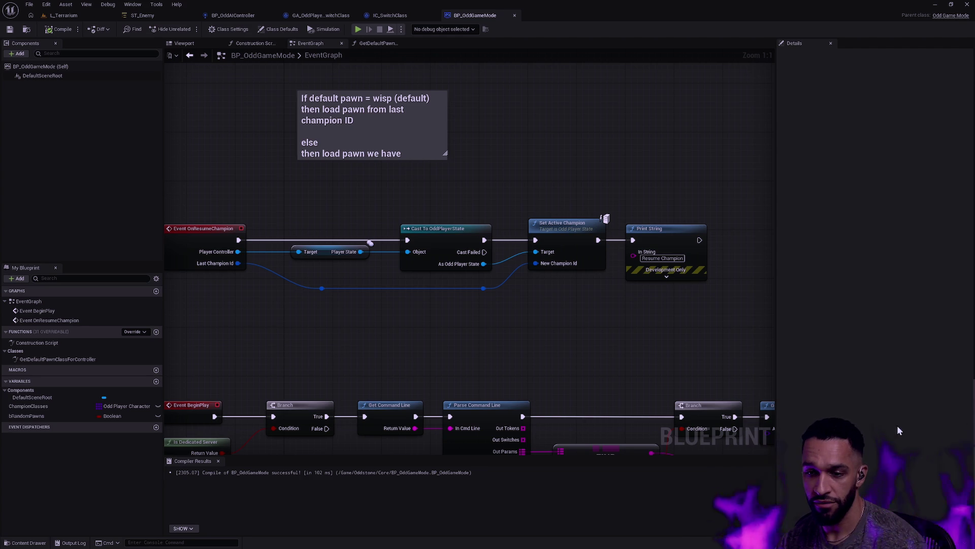
key("super")
Launch Task Manager from the 'task' search, review the running processes, then close it.
type("task")
key("Return")
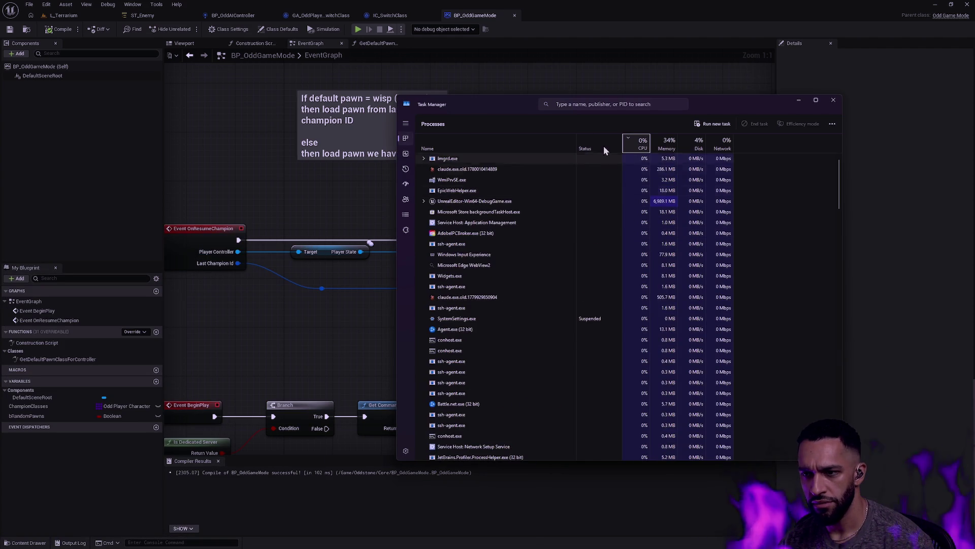
left_click_drag(511, 103, 429, 98)
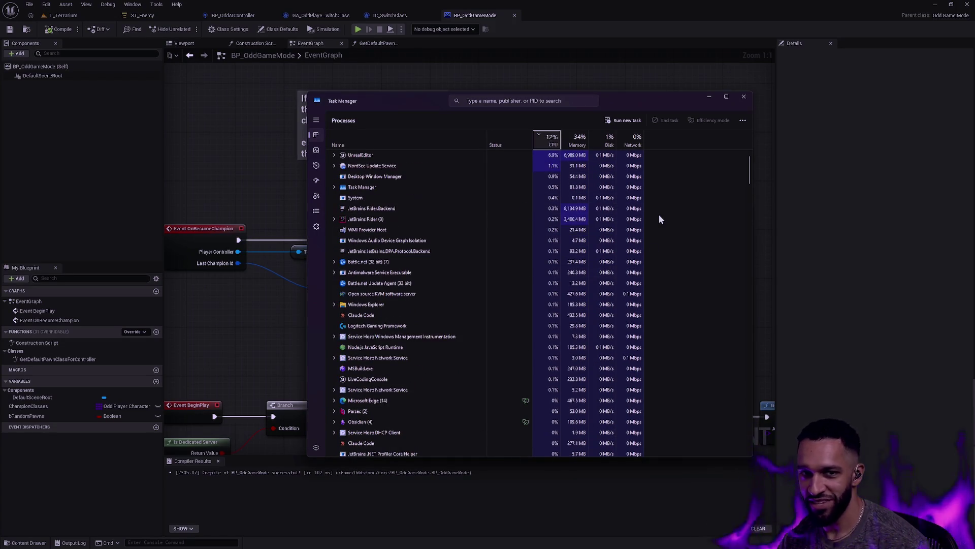
left_click_drag(641, 109, 575, 113)
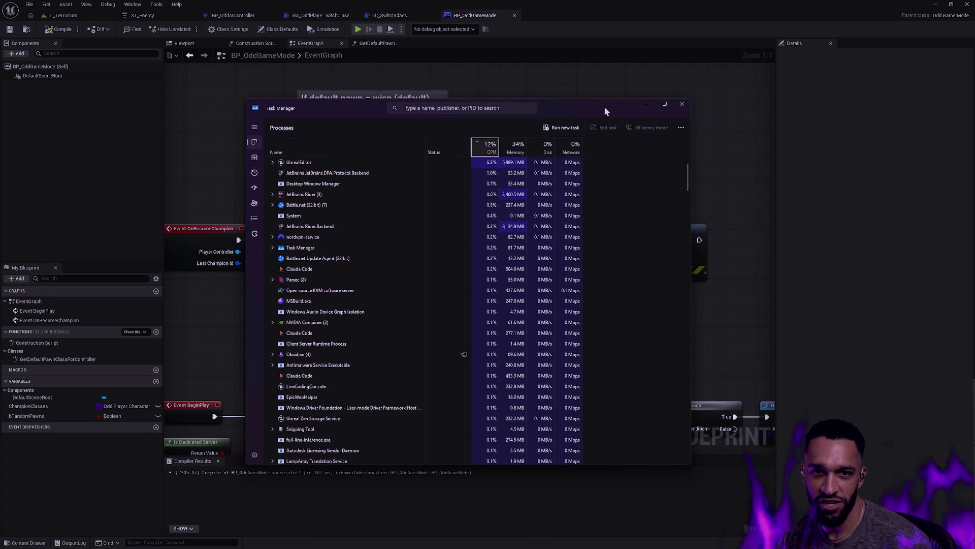
left_click(682, 104)
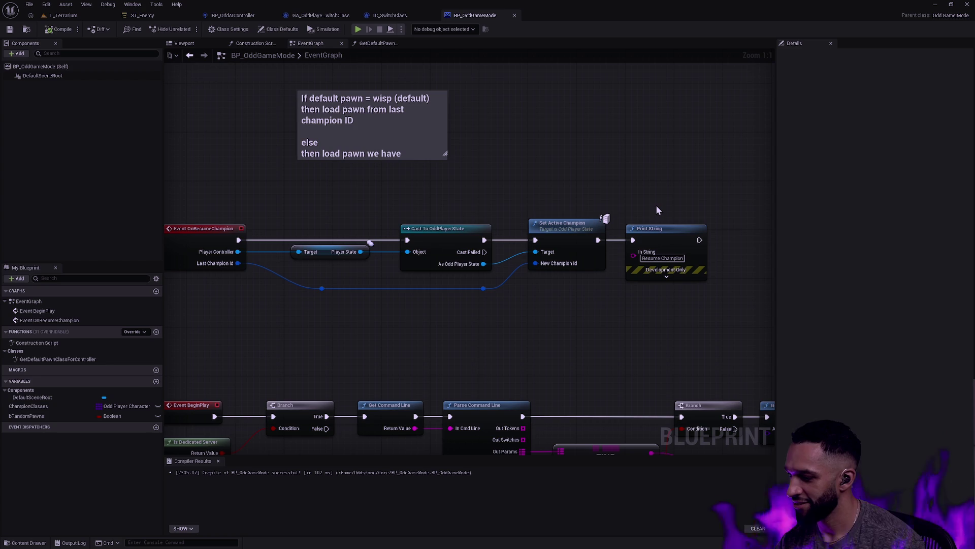
Remove the Print String debug node that follows Set Active Champion in OnResumeChampion.
left_click_drag(526, 171, 579, 217)
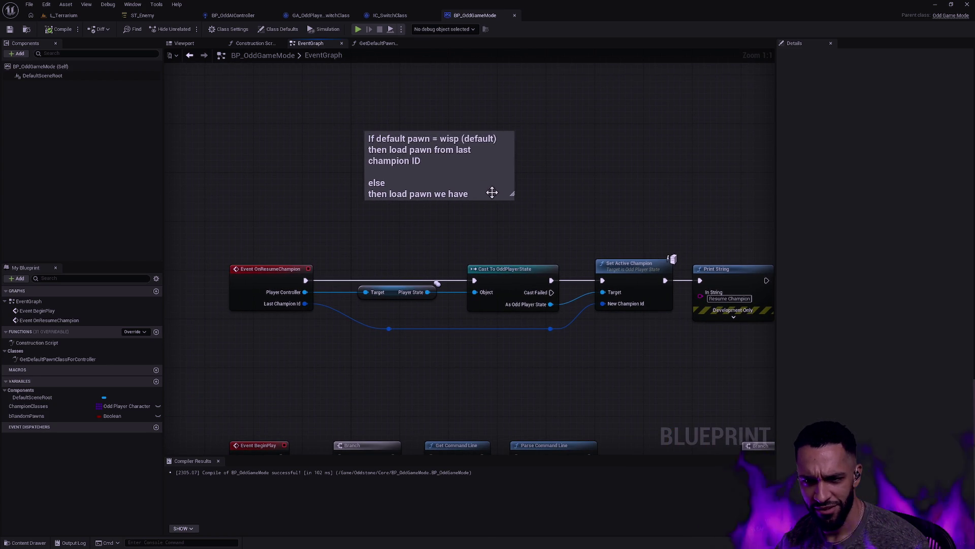
left_click(492, 192)
left_click(572, 220)
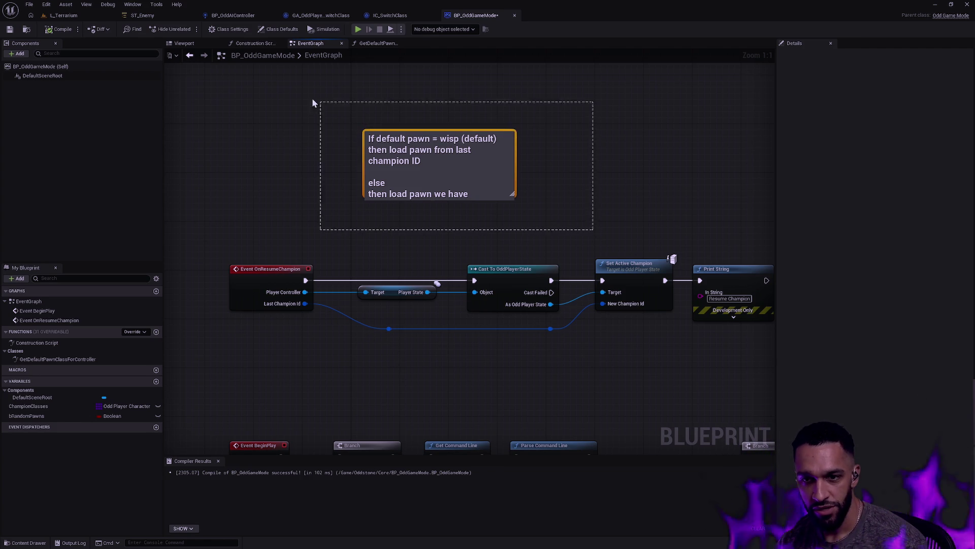
mouse_move(418, 327)
left_mouse_down()
mouse_move(424, 307)
mouse_move(468, 306)
mouse_move(623, 320)
mouse_move(519, 319)
left_mouse_up()
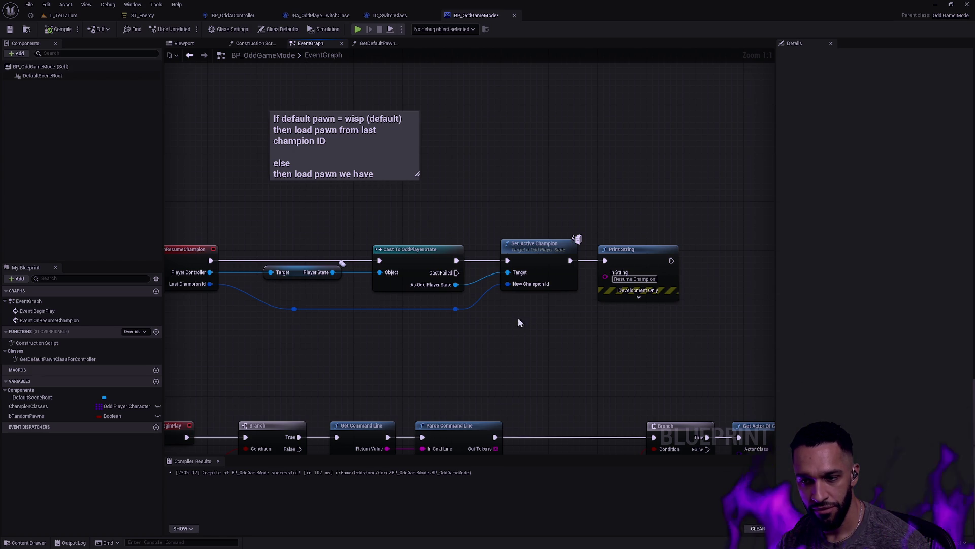
left_click_drag(518, 320, 587, 322)
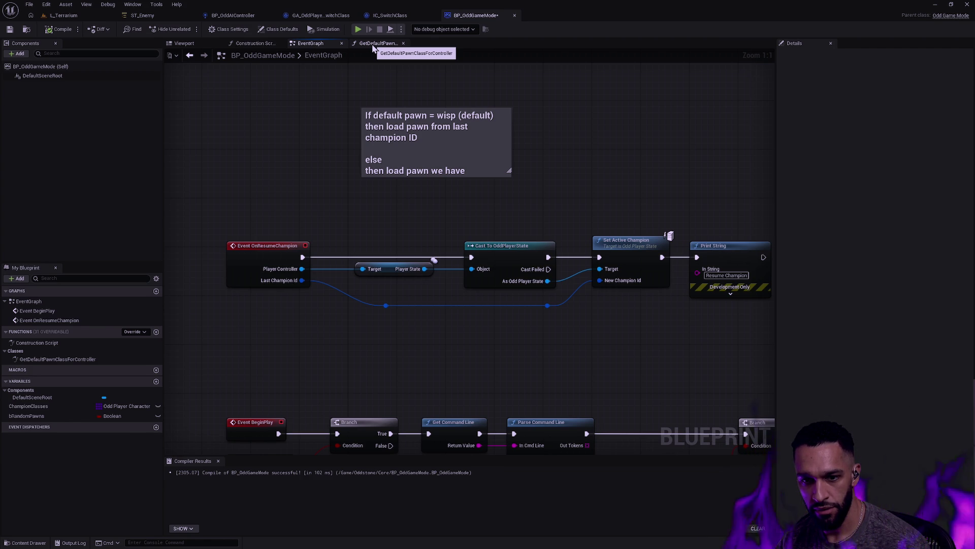
left_click_drag(641, 153, 543, 144)
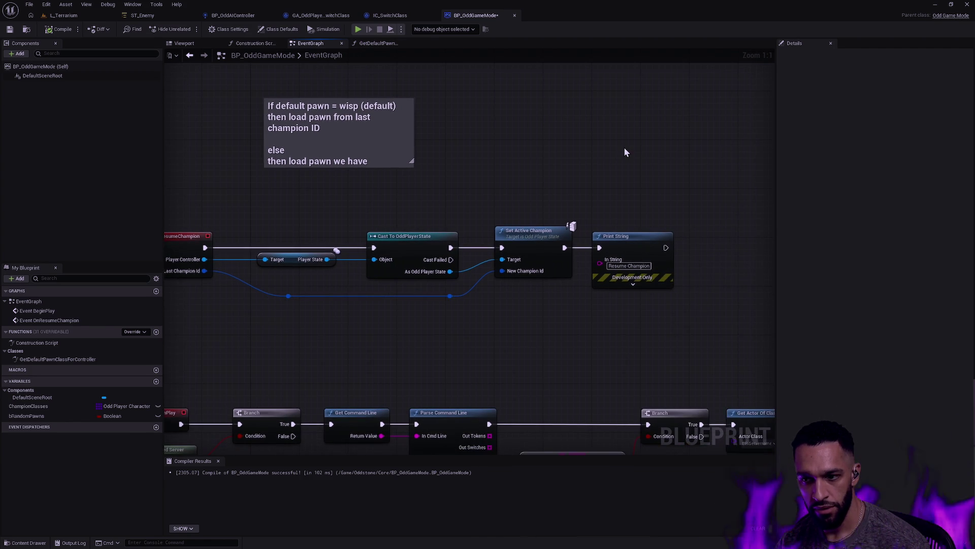
key("ctrl+z")
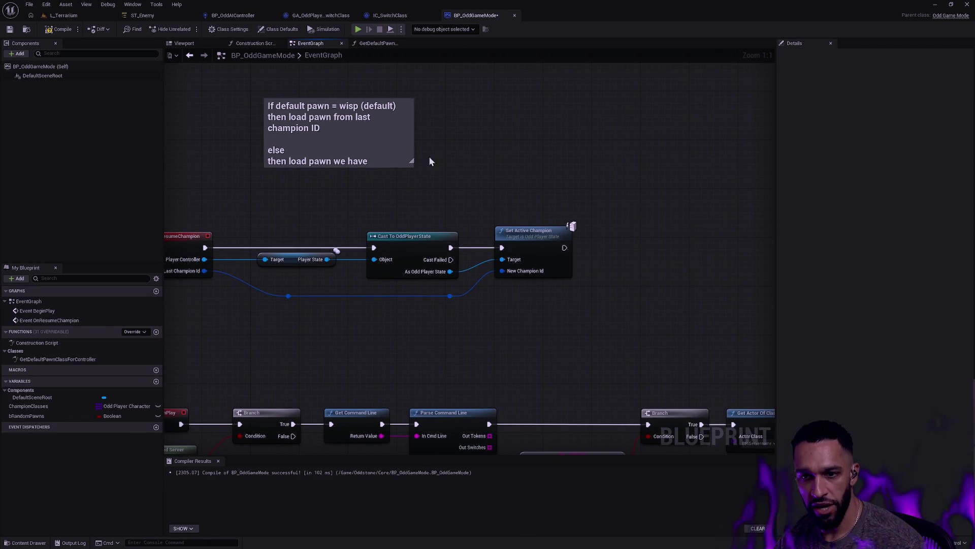
Switch to GA_OddPlayer_SwitchClass and bring its Async Load Class Asset and cast nodes into view.
left_click(308, 15)
mouse_move(501, 190)
left_mouse_down()
mouse_move(562, 170)
mouse_move(749, 181)
mouse_move(342, 157)
mouse_move(360, 153)
left_mouse_up()
mouse_move(498, 157)
left_mouse_down()
mouse_move(627, 168)
mouse_move(766, 144)
left_mouse_up()
left_click_drag(438, 174, 535, 158)
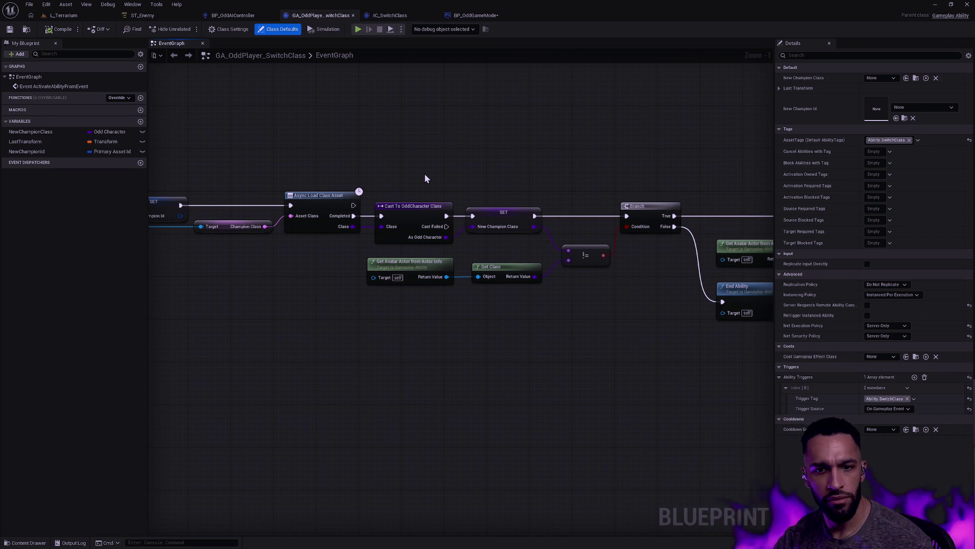
Inspect Break Gameplay Event Data and the Async Load Class Asset chain, then return to BP_OddGameMode.
mouse_move(424, 172)
left_mouse_down()
mouse_move(516, 159)
mouse_move(543, 172)
mouse_move(612, 164)
left_mouse_up()
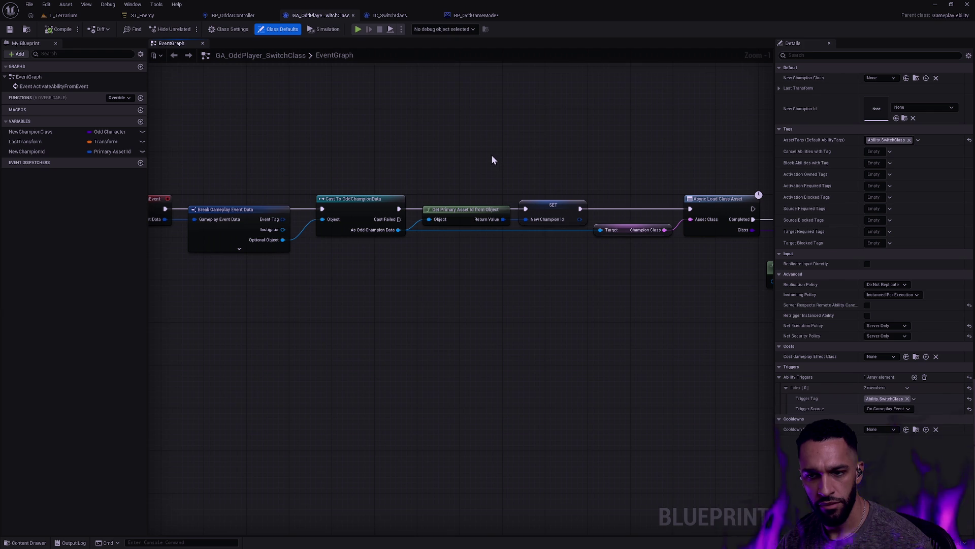
mouse_move(475, 133)
left_mouse_down()
mouse_move(401, 157)
mouse_move(462, 186)
left_mouse_up()
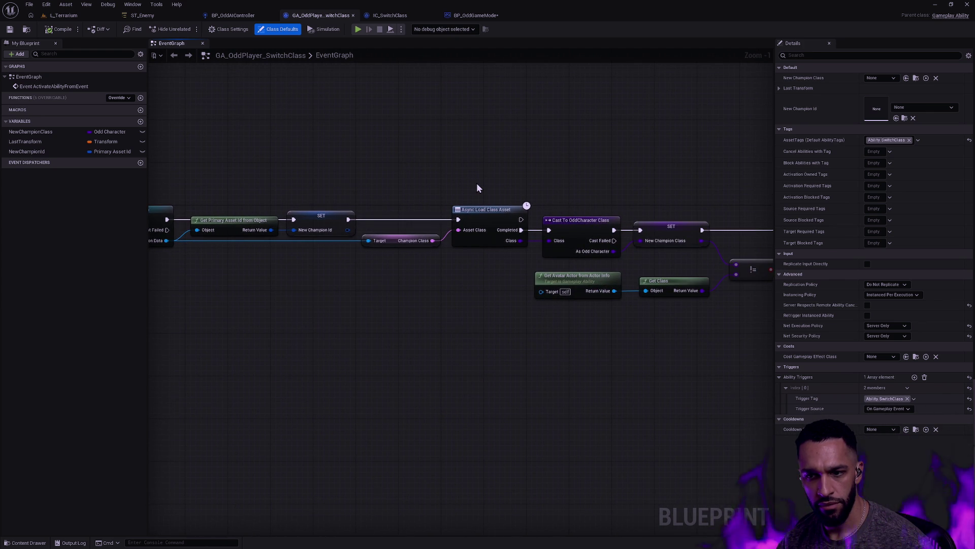
left_click_drag(476, 187, 579, 158)
left_click(633, 194)
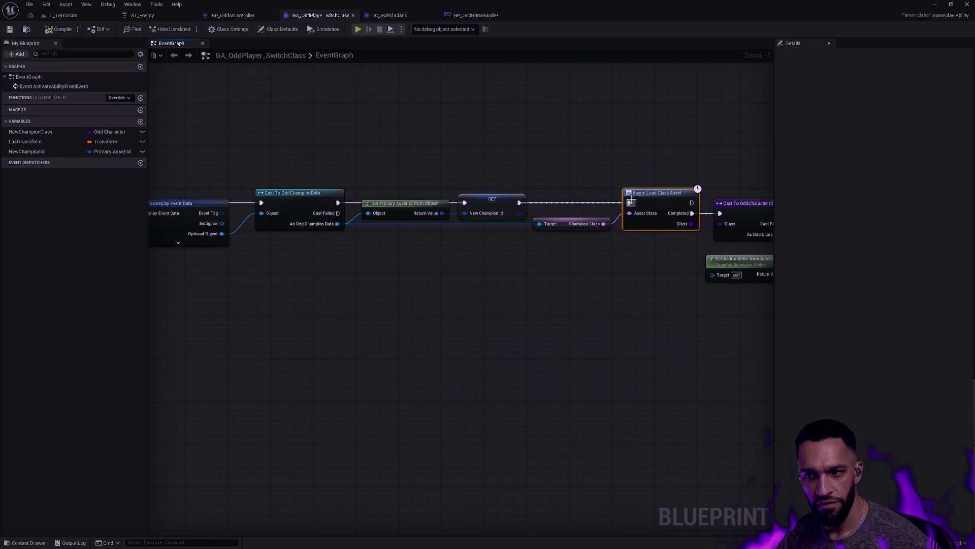
mouse_move(673, 157)
left_mouse_down()
mouse_move(571, 160)
mouse_move(580, 202)
left_mouse_up()
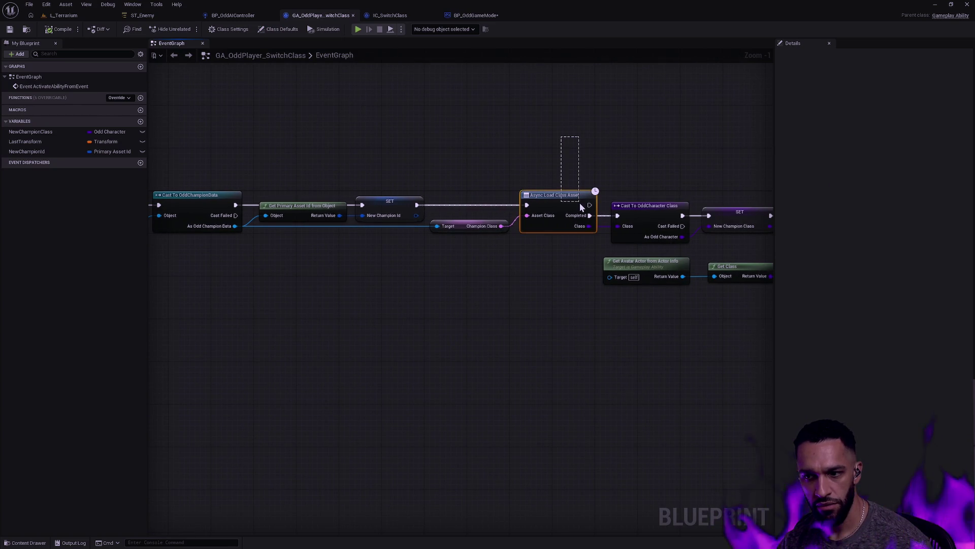
scroll(562, 161, "down", 1)
mouse_move(562, 160)
left_mouse_down()
mouse_move(604, 143)
mouse_move(471, 143)
left_mouse_up()
left_click(476, 15)
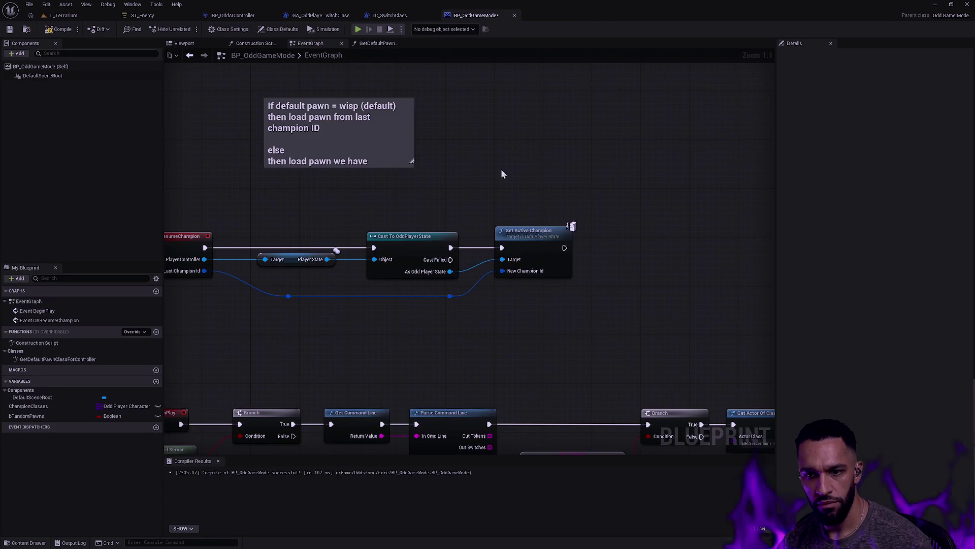
Begin adding a 'load' node wired from the Last Champion Id reroute.
left_click_drag(572, 224, 550, 202)
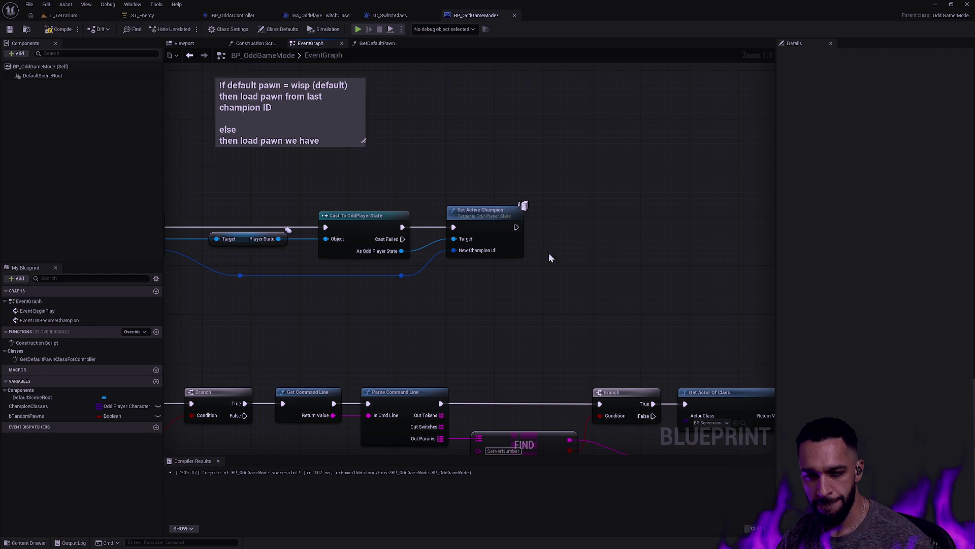
left_click_drag(483, 280, 558, 289)
type("load")
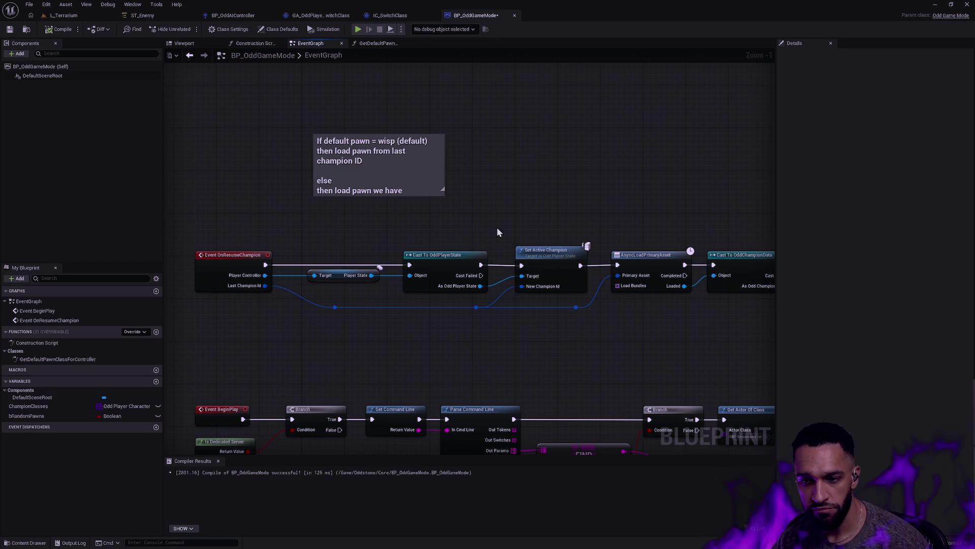
In IC_SwitchClass, move Send Gameplay Event to Actor closer to Give Ability.
left_click(383, 15)
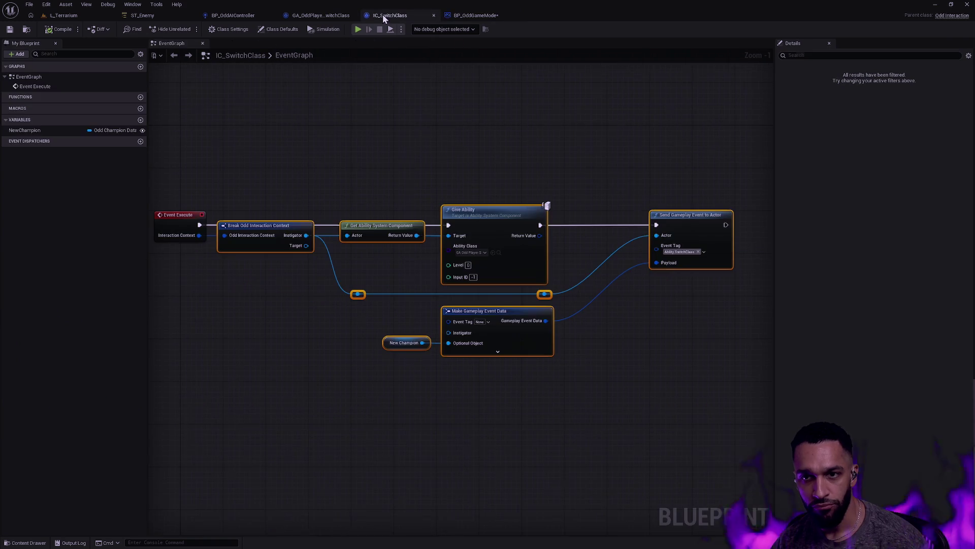
mouse_move(449, 170)
left_mouse_down()
mouse_move(481, 183)
mouse_move(371, 207)
left_mouse_up()
left_click(405, 183)
left_click_drag(328, 131, 496, 452)
left_click(366, 196)
left_click_drag(307, 166, 500, 368)
left_click(570, 379)
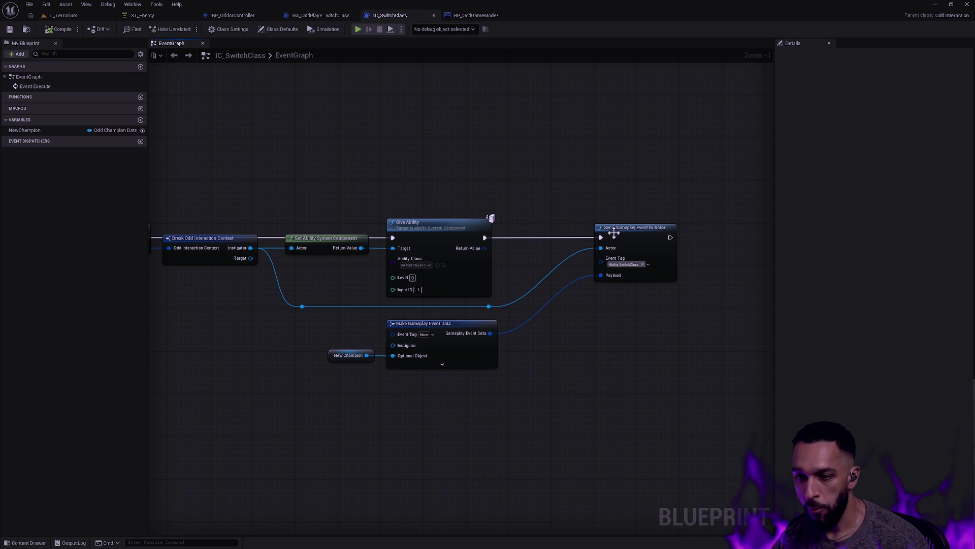
left_click_drag(646, 228, 603, 229)
left_click(608, 336)
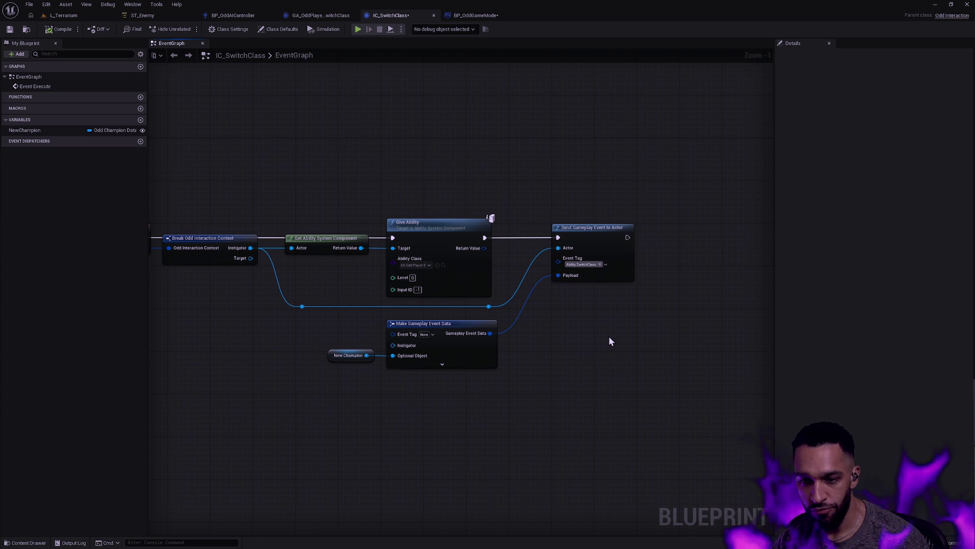
Review the Give Ability, Make Gameplay Event Data and Send Gameplay Event nodes, then switch to L_Terrarium.
left_click_drag(534, 401, 330, 219)
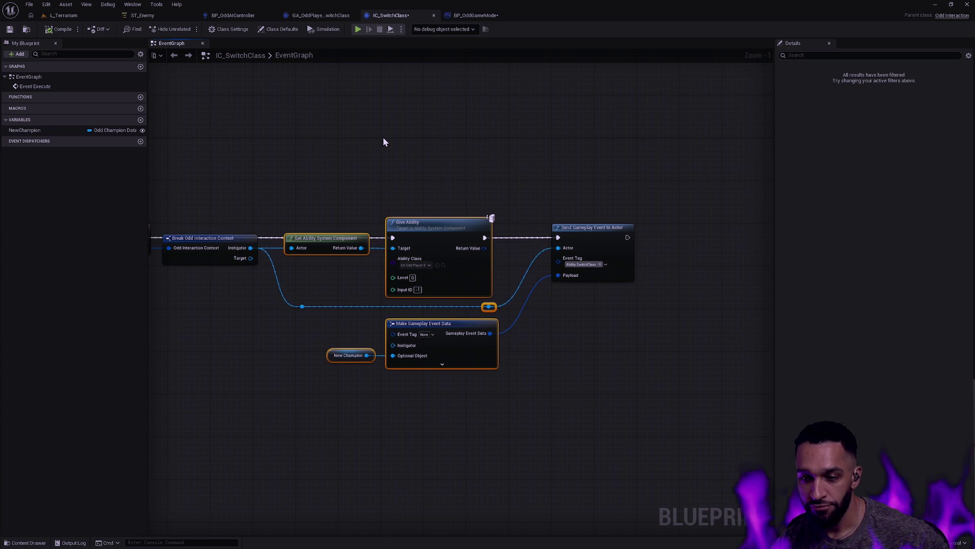
mouse_move(526, 376)
left_mouse_down()
mouse_move(524, 310)
mouse_move(483, 208)
left_mouse_up()
left_click(609, 344)
mouse_move(424, 159)
left_mouse_down()
mouse_move(367, 154)
mouse_move(462, 144)
mouse_move(410, 129)
left_mouse_up()
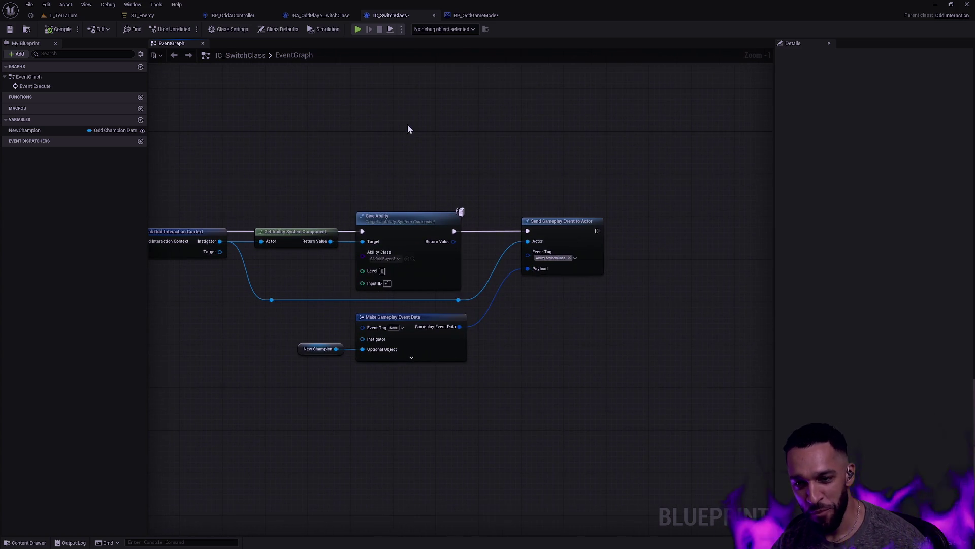
left_click_drag(466, 174, 516, 172)
left_click_drag(571, 196, 634, 301)
left_click(542, 178)
left_click_drag(645, 167, 300, 363)
left_click(659, 179)
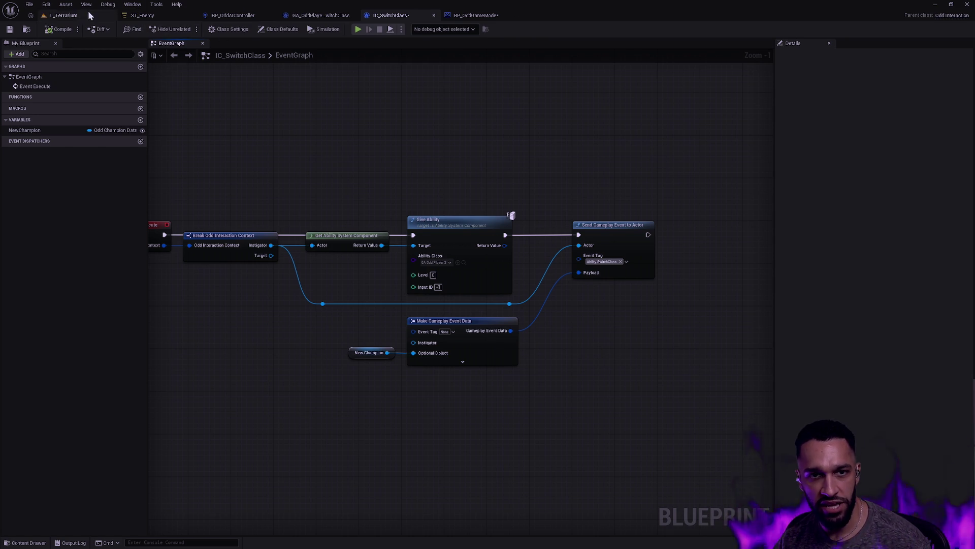
left_click(71, 17)
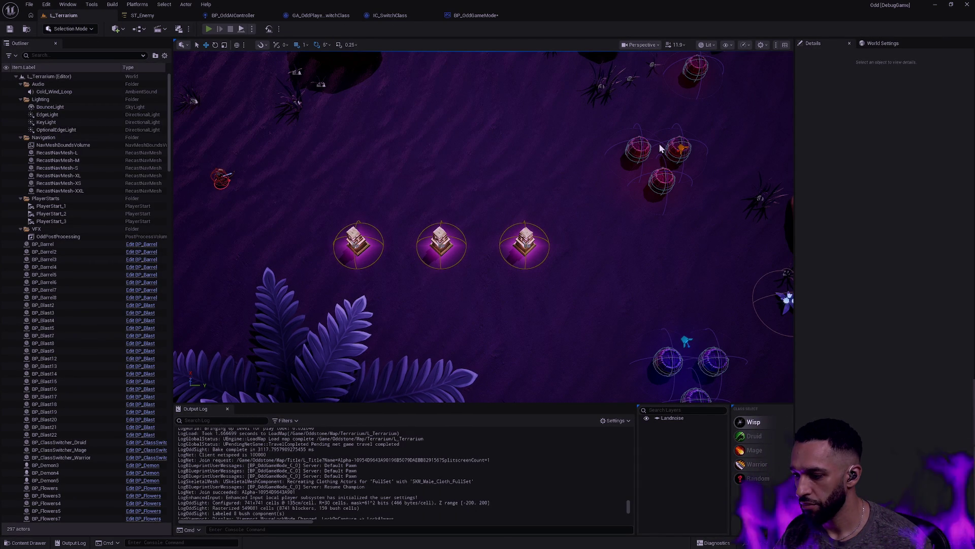
Playtest L_Terrarium, moving the orb and checking abilities in the Gameplay Debugger, then return to BP_OddGameMode.
key("alt+p")
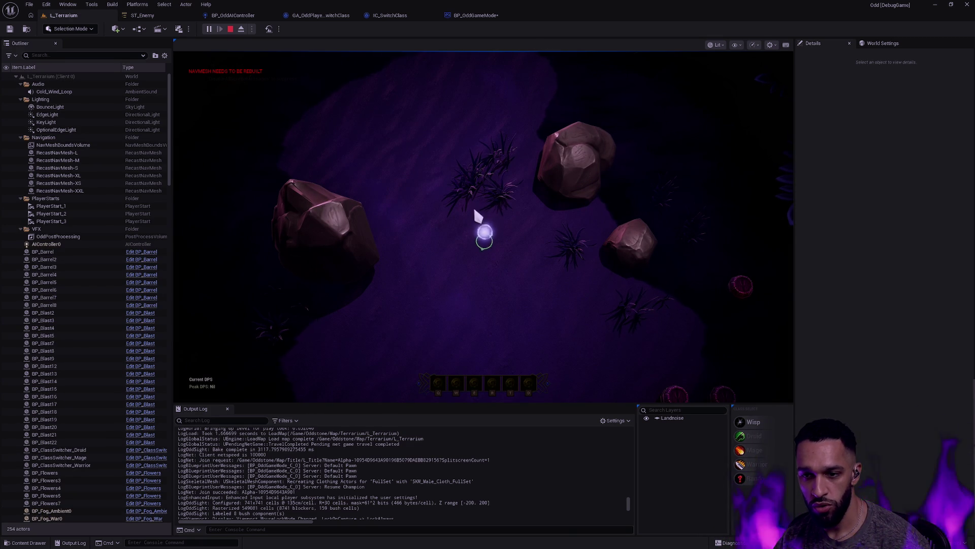
right_click(527, 278)
key("apostrophe")
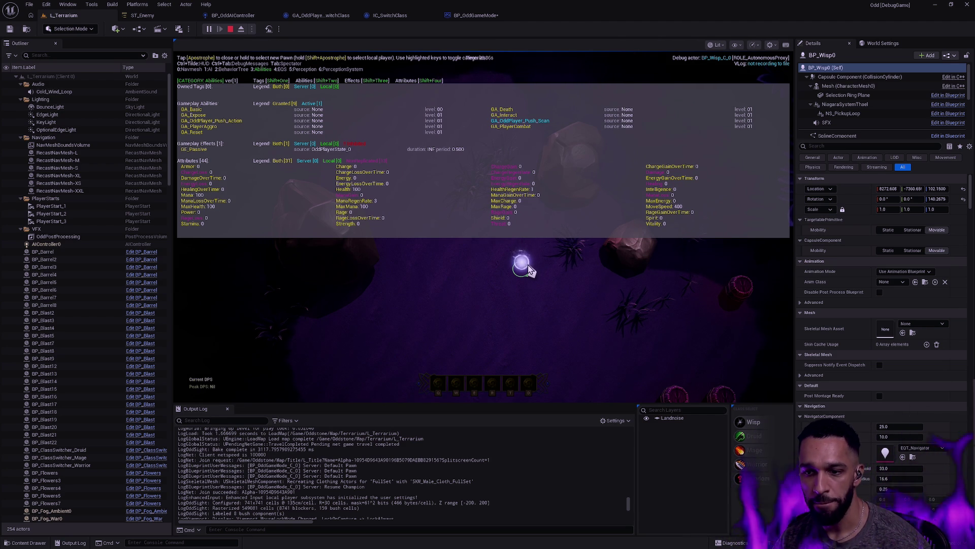
key("Escape")
left_click(461, 112)
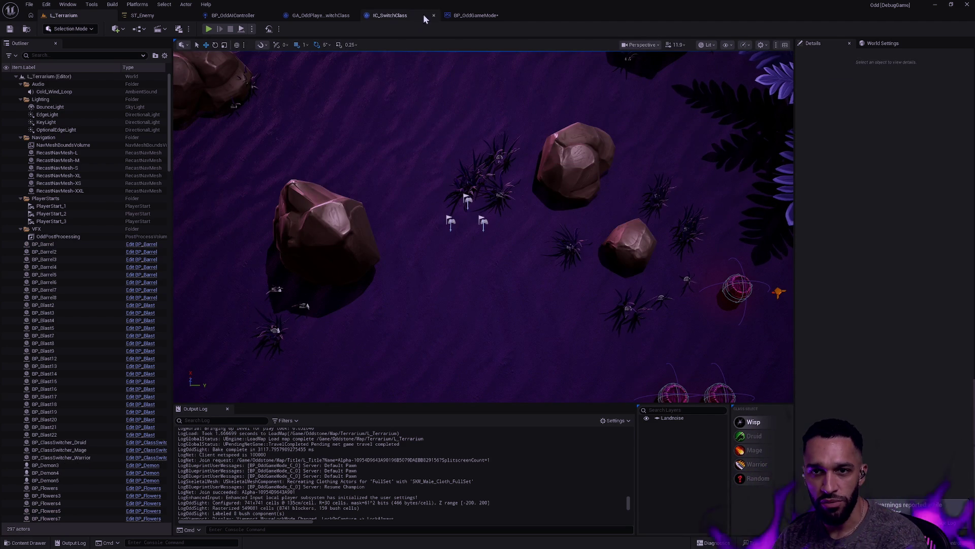
left_click(473, 15)
In IC_SwitchClass, select the give-ability and gameplay-event nodes together with the New Champion getter.
left_click_drag(527, 174, 498, 178)
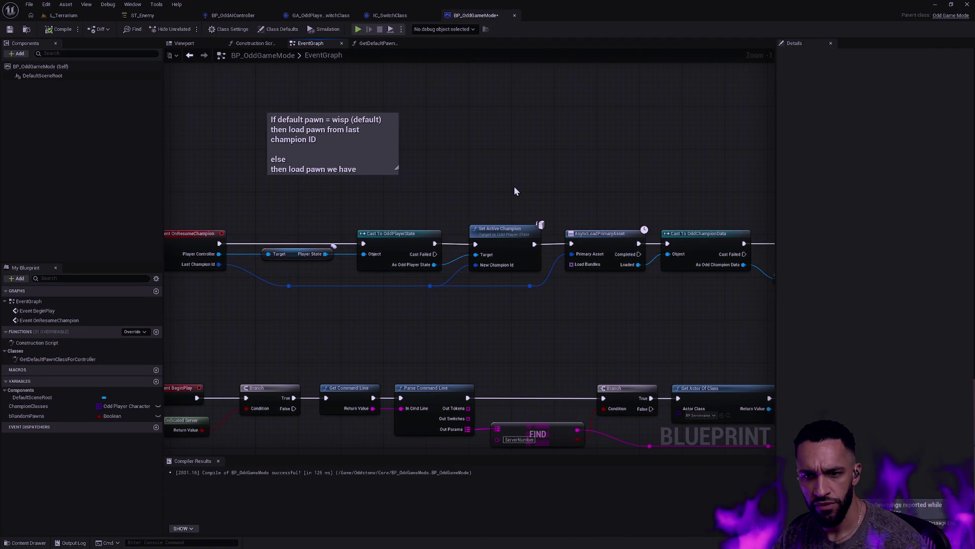
left_click(389, 15)
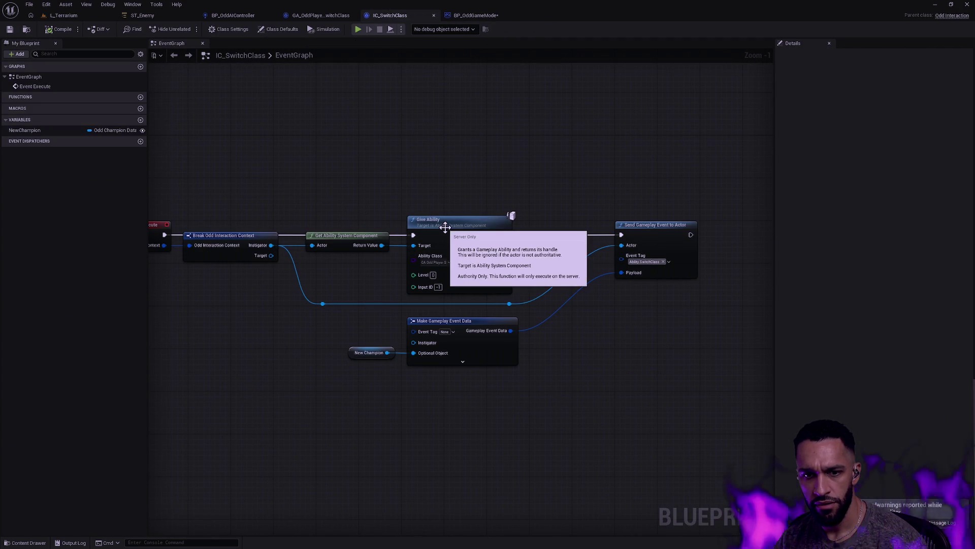
mouse_move(365, 210)
left_mouse_down()
mouse_move(463, 210)
mouse_move(393, 202)
left_mouse_up()
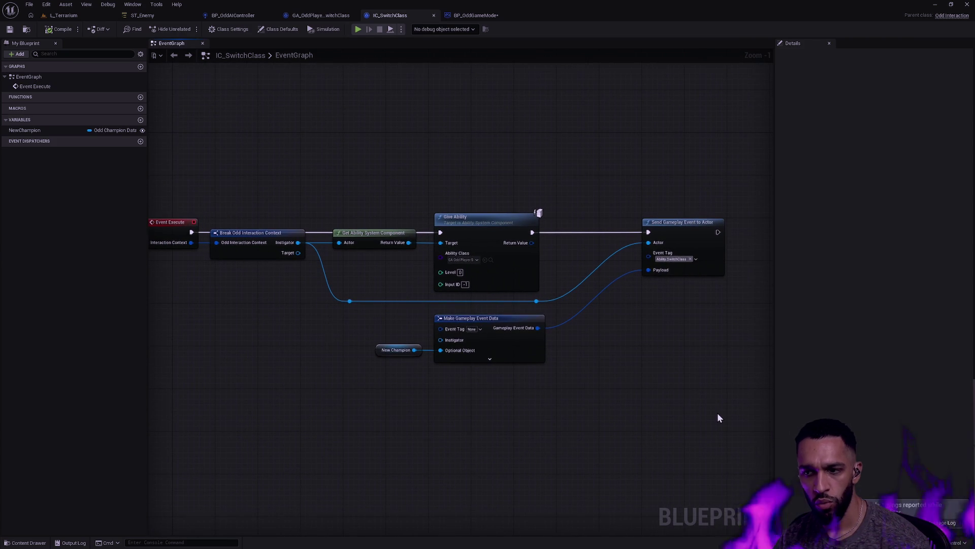
mouse_move(724, 417)
left_mouse_down()
mouse_move(457, 191)
mouse_move(368, 150)
left_mouse_up()
mouse_move(372, 386)
left_mouse_down()
mouse_move(424, 322)
mouse_move(394, 388)
mouse_move(386, 367)
mouse_move(418, 326)
left_mouse_up()
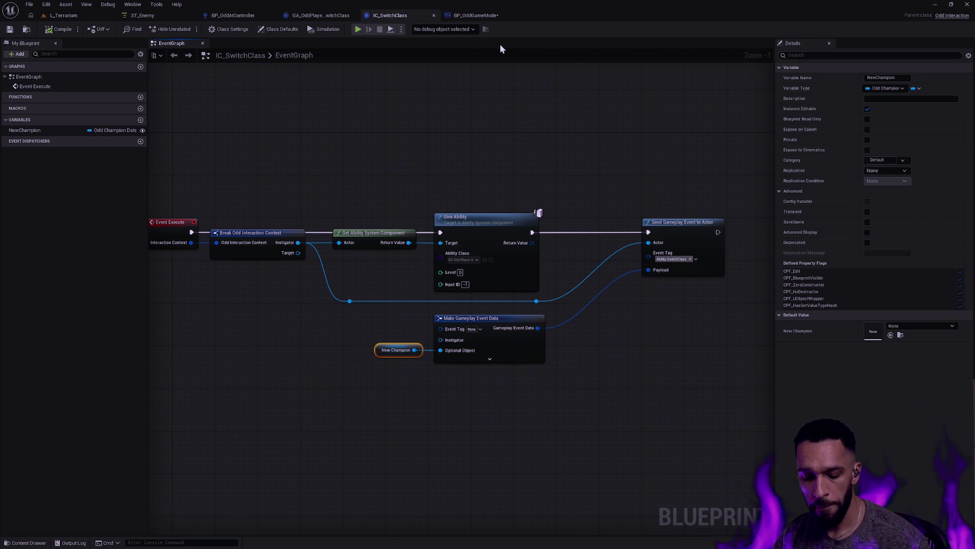
Search for BP_Wisp, then browse the Content Drawer to Champion > Wisp, showing BP_Wisp and DA_Wisp.
key("ctrl+p")
type("BP_Wisp")
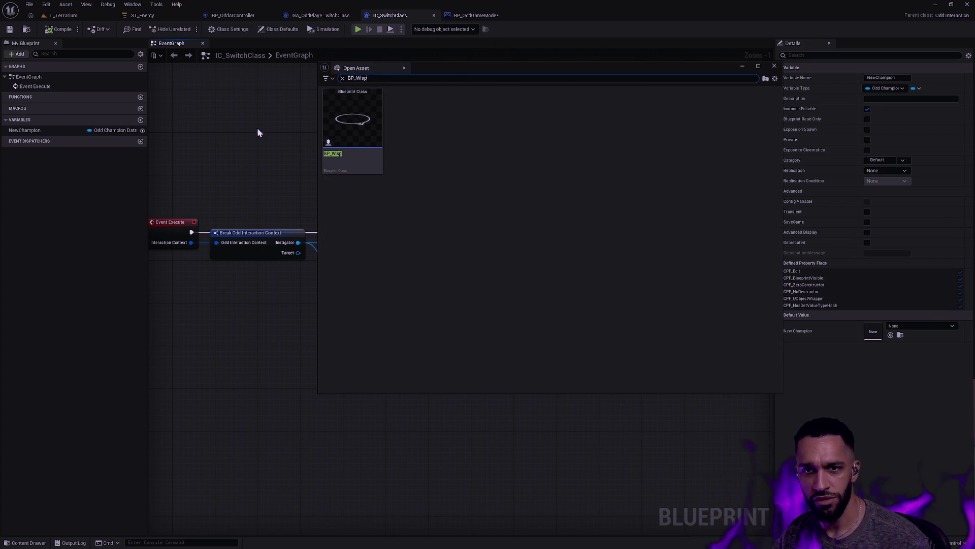
key("ctrl+space")
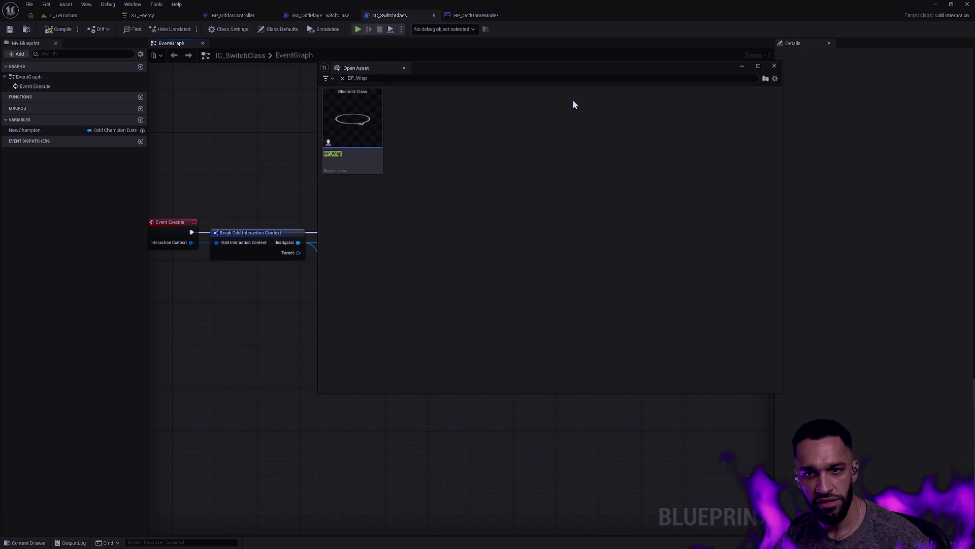
left_click(774, 66)
key("ctrl+space")
left_click(43, 365)
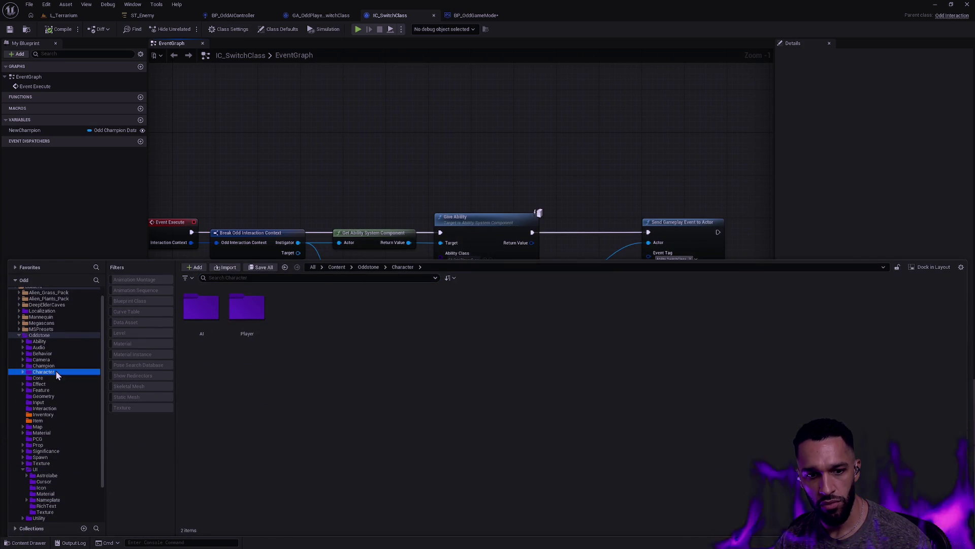
double_click(44, 366)
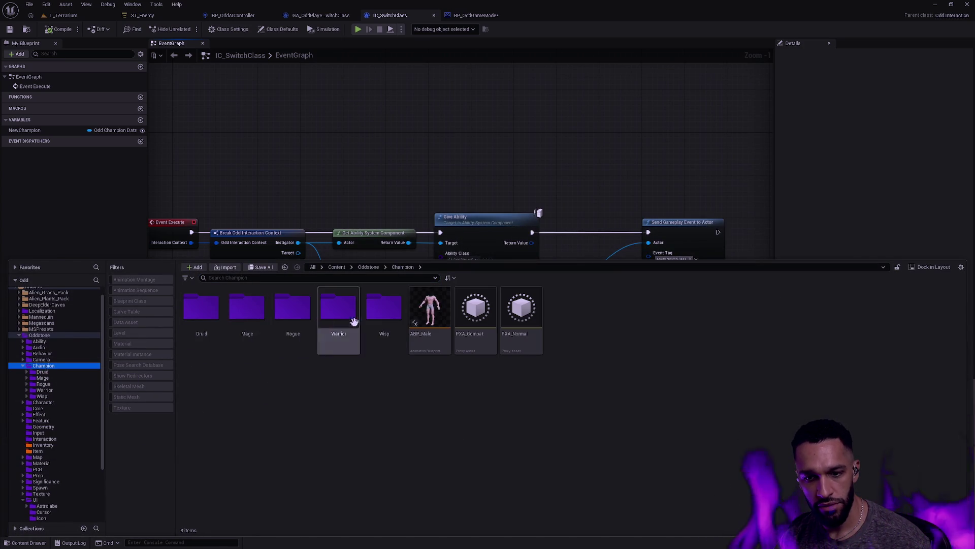
double_click(381, 311)
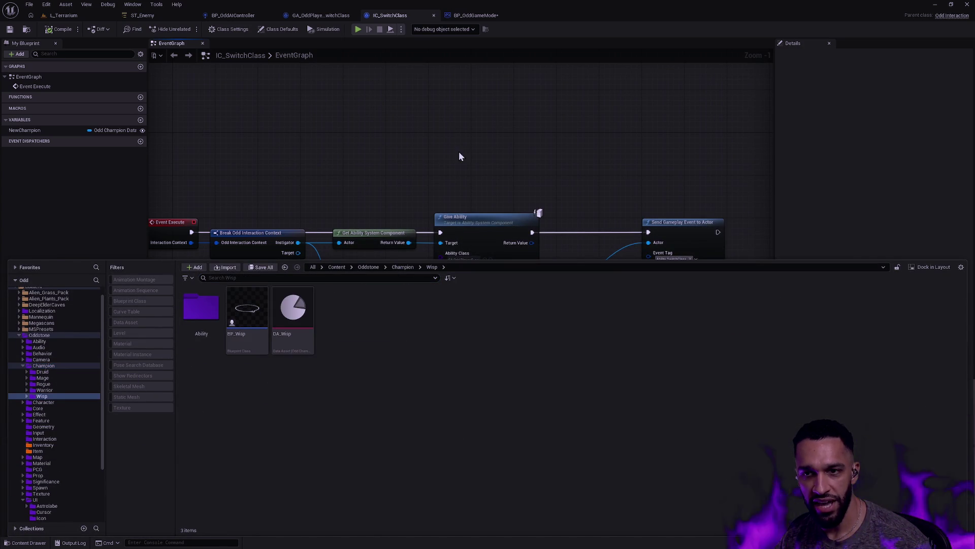
Copy IC_SwitchClass's Give Ability and Send Gameplay Event nodes and return to BP_OddGameMode.
left_click(463, 127)
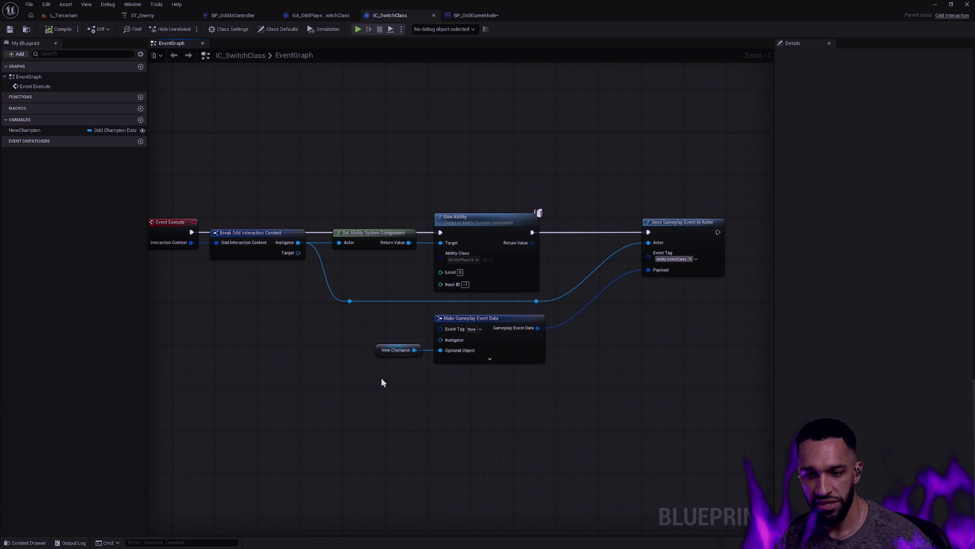
mouse_move(731, 413)
left_mouse_down()
mouse_move(489, 193)
mouse_move(343, 133)
left_mouse_up()
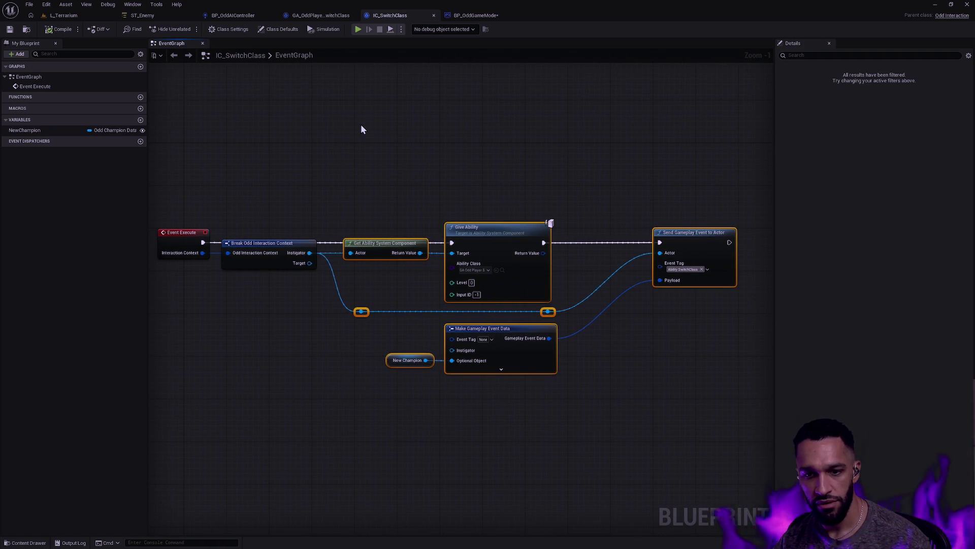
left_click(475, 15)
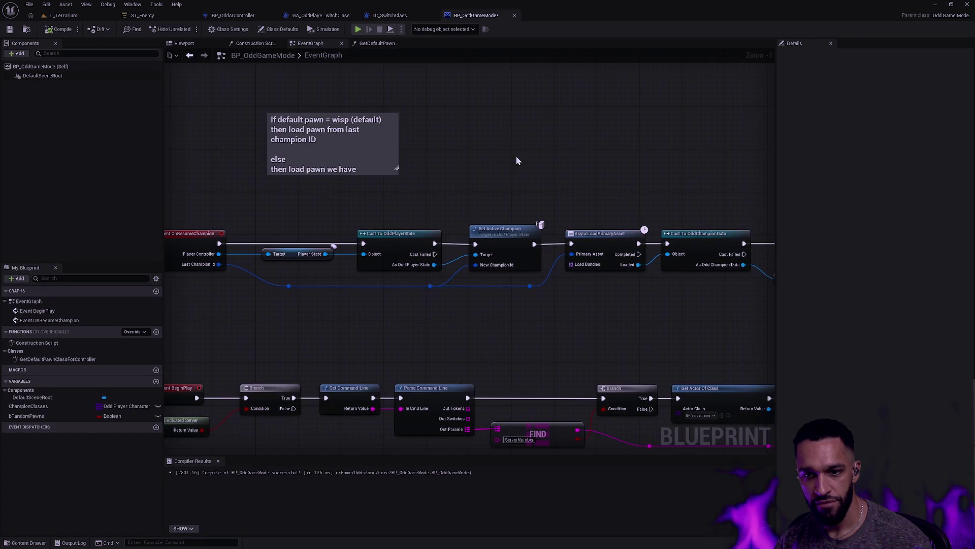
Paste the copied nodes above the resume chain and delete the New Champion getter.
key("ctrl+v")
left_click_drag(454, 223, 510, 202)
left_click(536, 247)
key("Delete")
Set Make Gameplay Event Data's Optional Object to DA_Wisp.
left_click(630, 259)
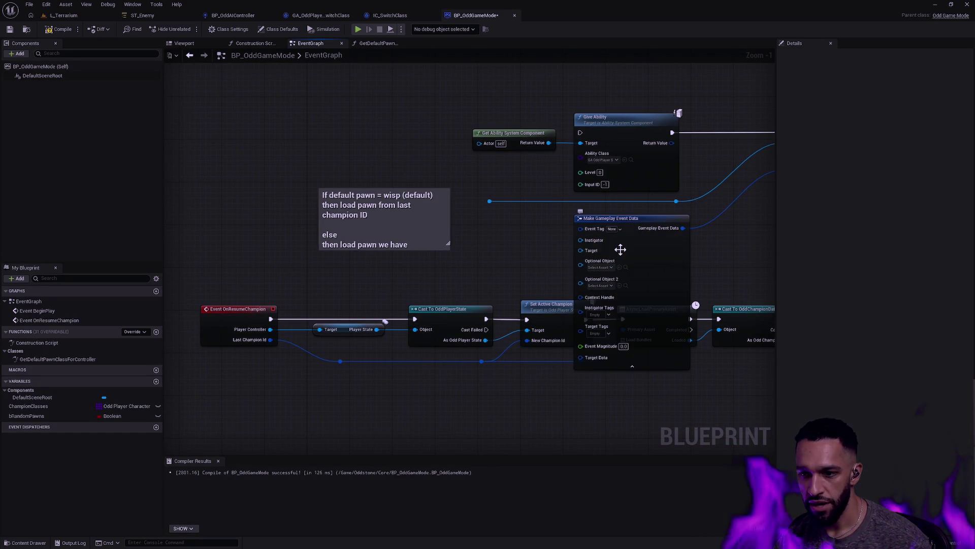
left_click(381, 14)
left_click(476, 15)
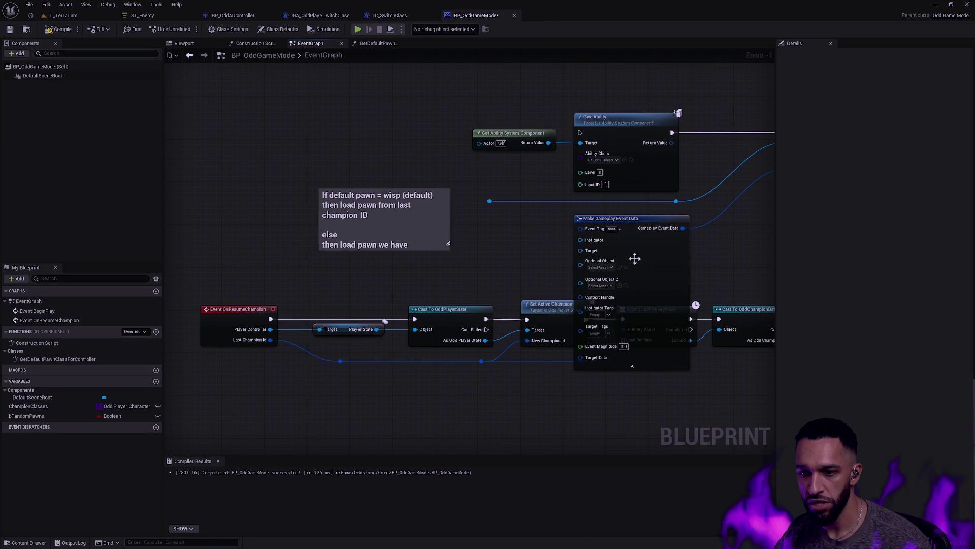
left_click(608, 268)
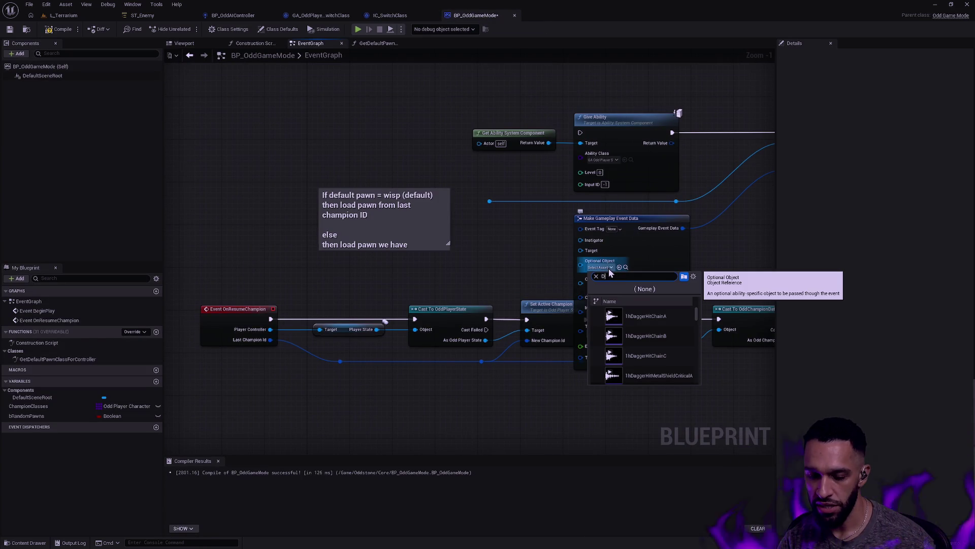
type("DA_Wi")
left_click(653, 322)
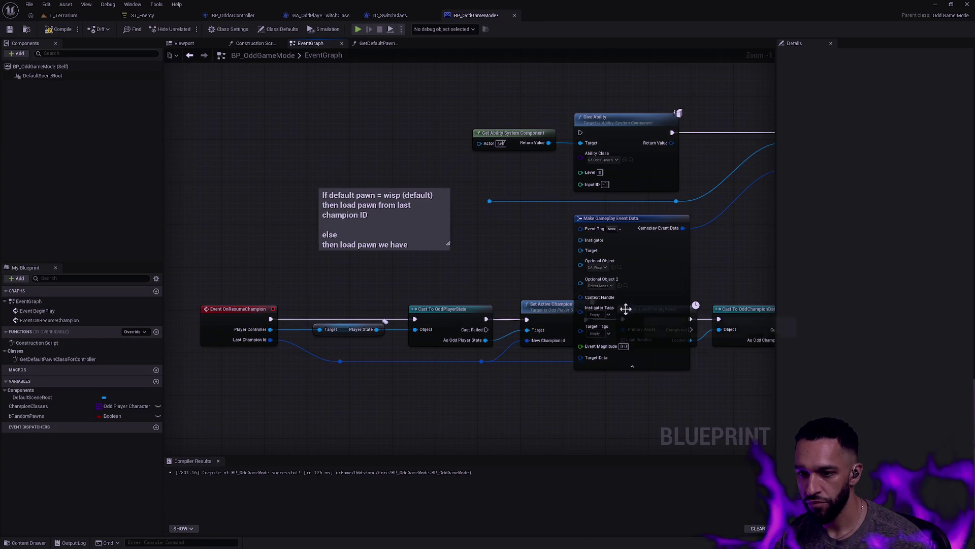
left_click(632, 365)
left_click(630, 248)
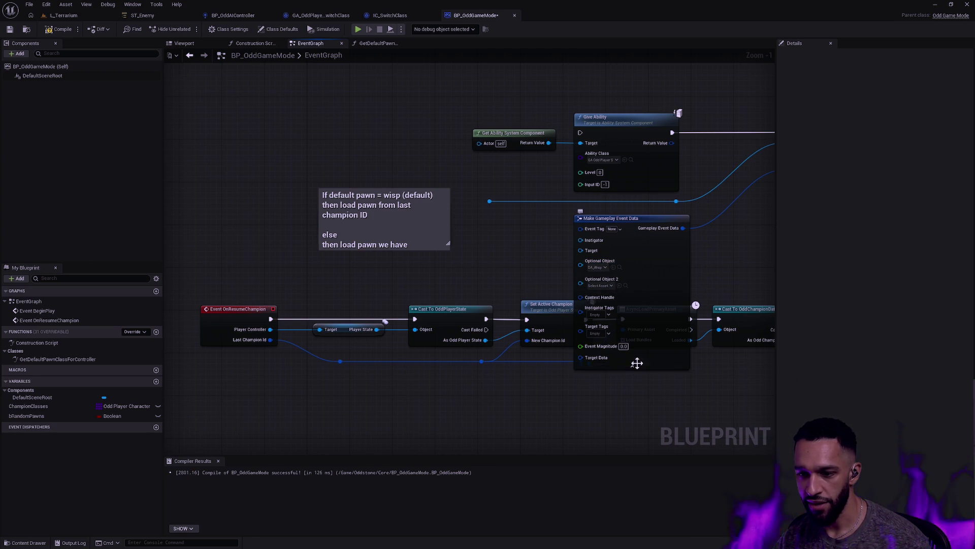
left_click(633, 366)
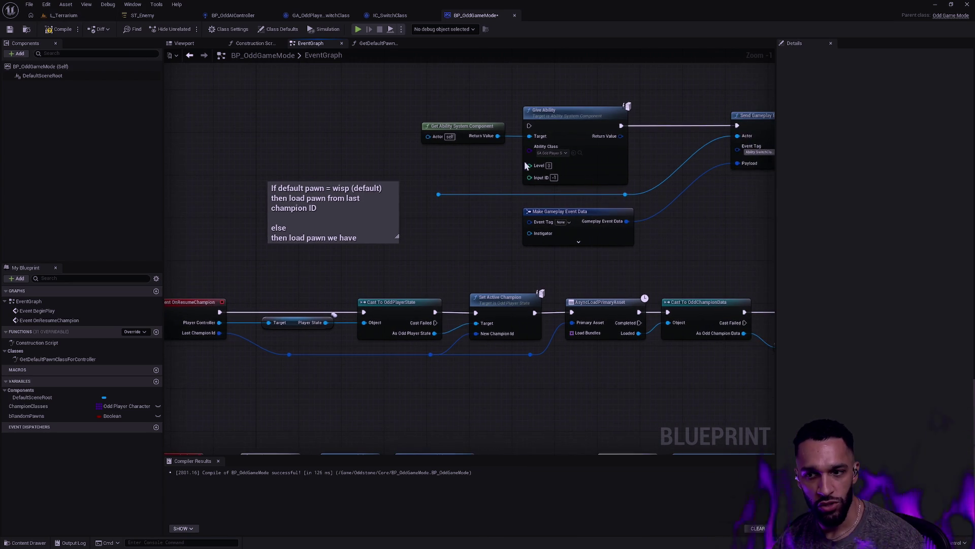
Re-pick DA_Wisp for Optional Object, collapse the node, and go back to IC_SwitchClass.
right_click(625, 224)
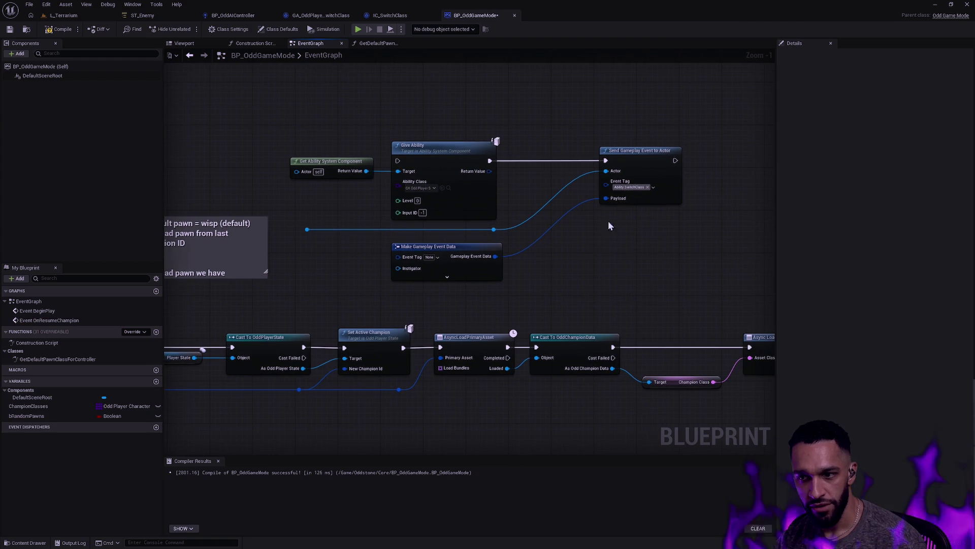
left_click(447, 277)
left_click(416, 295)
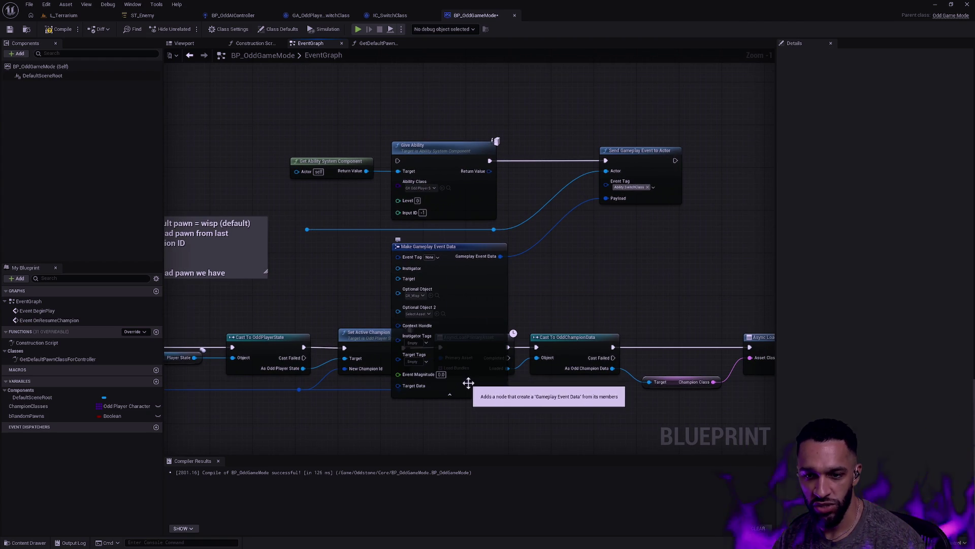
left_click(406, 302)
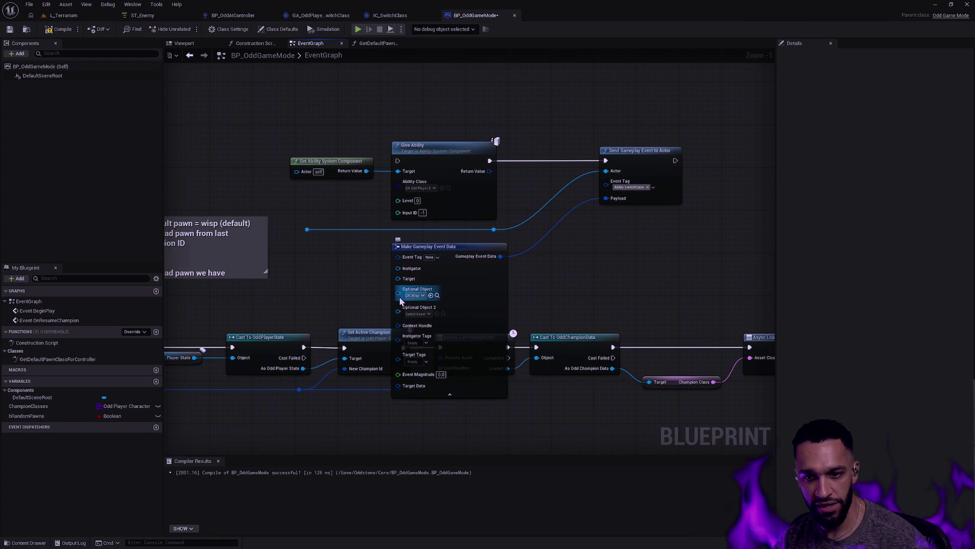
mouse_move(406, 302)
left_mouse_down()
mouse_move(615, 308)
mouse_move(505, 313)
left_mouse_up()
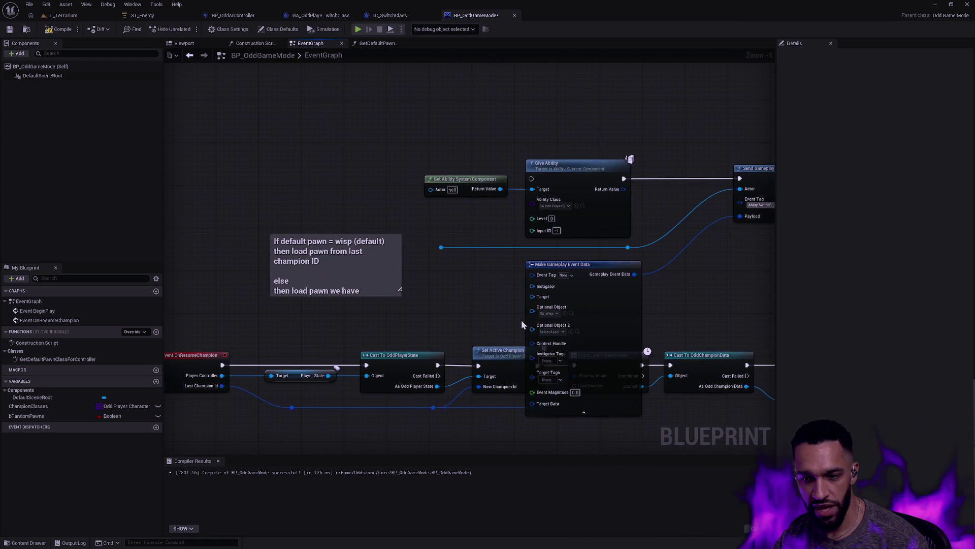
left_click(585, 413)
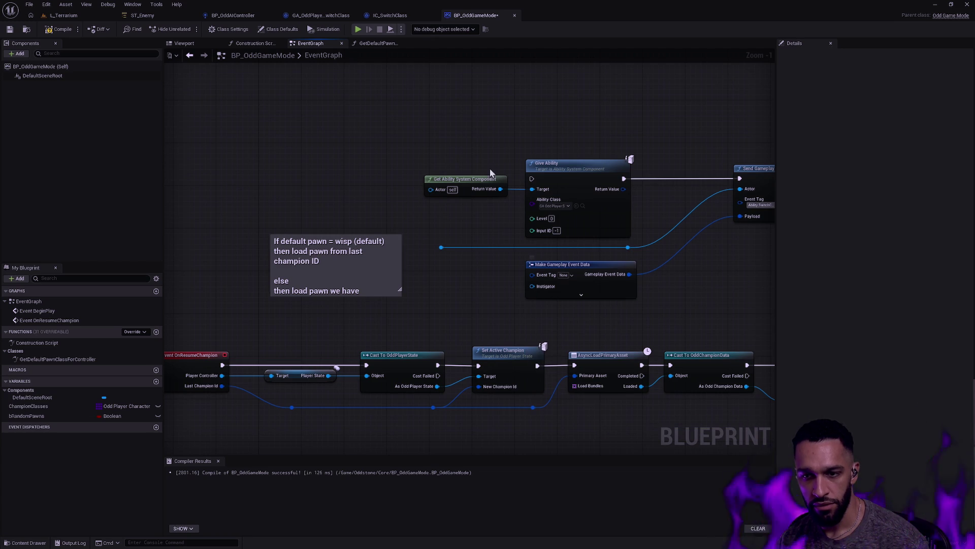
left_click(391, 15)
left_click(379, 193)
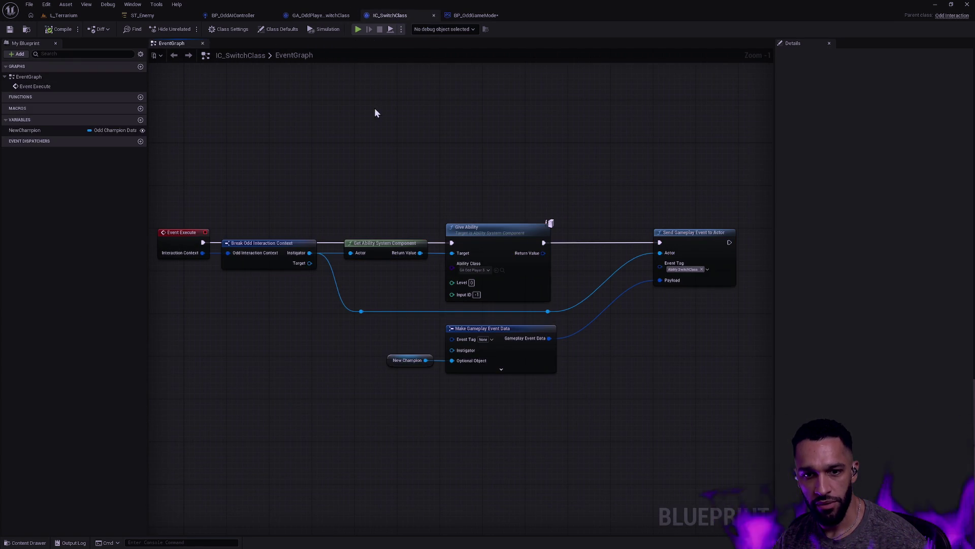
Review how GA_OddPlayer_SwitchClass reads event data, then inspect the pasted nodes in BP_OddGameMode.
left_click(323, 15)
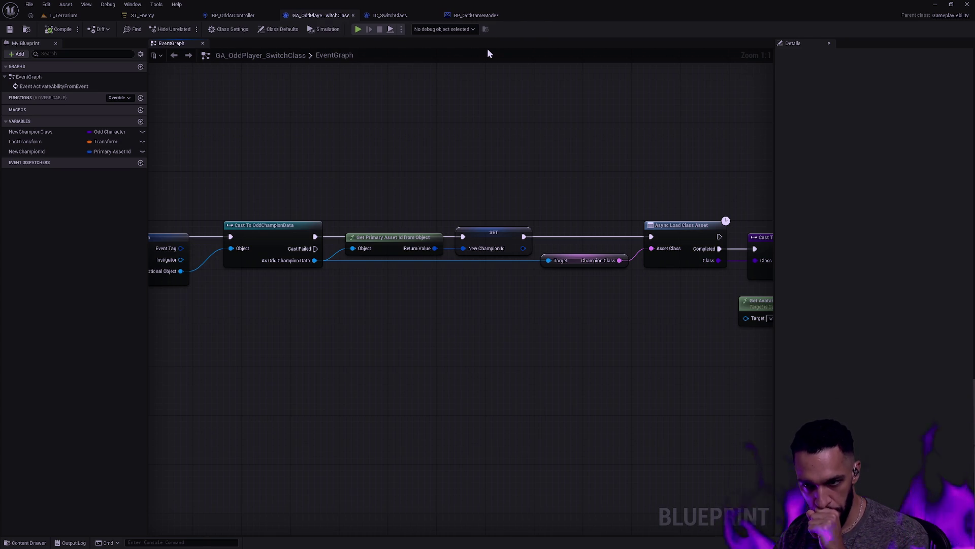
left_click(470, 17)
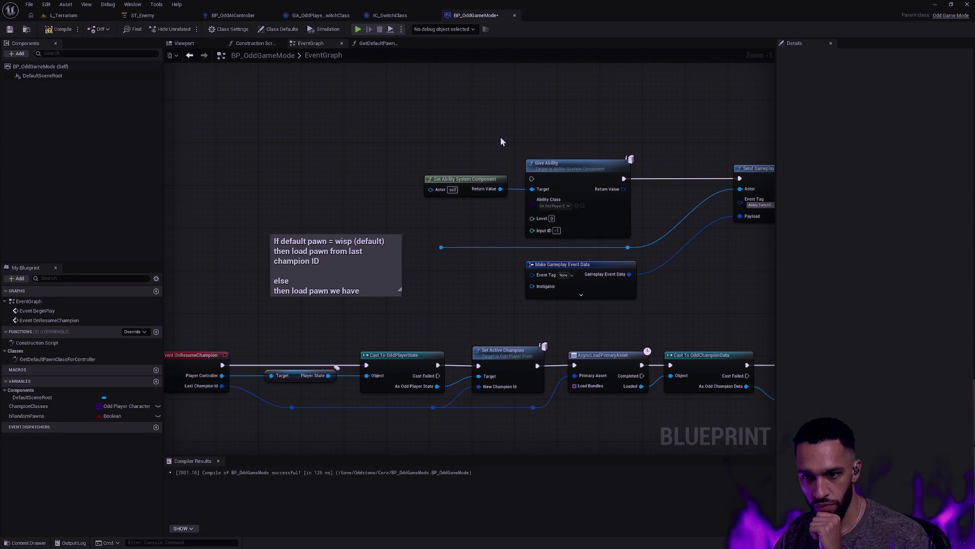
left_click(581, 294)
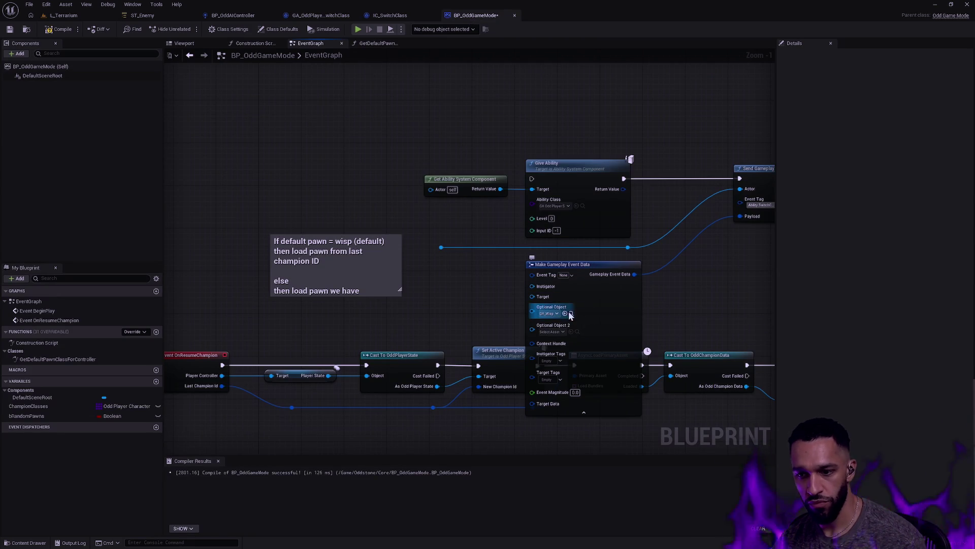
left_click_drag(456, 317, 502, 232)
left_click(629, 326)
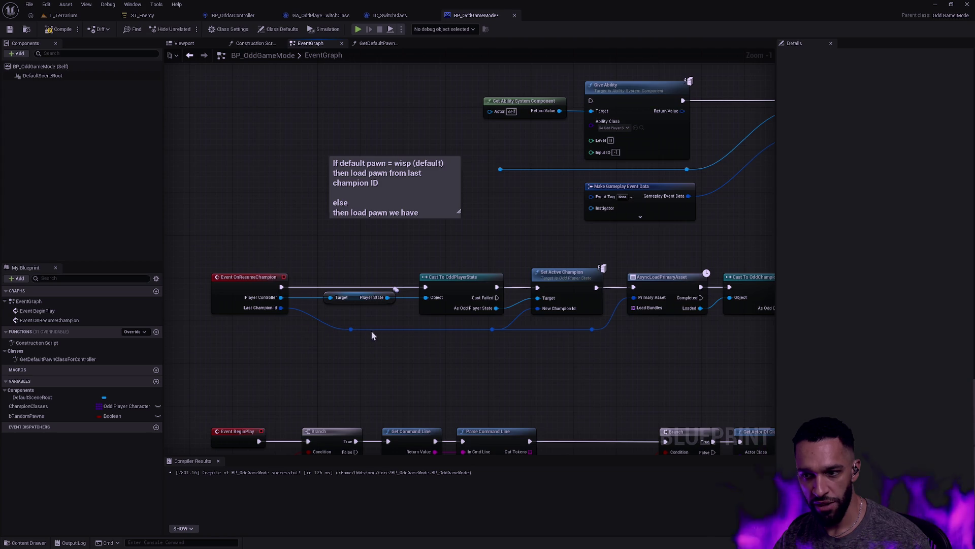
left_click_drag(439, 294, 313, 294)
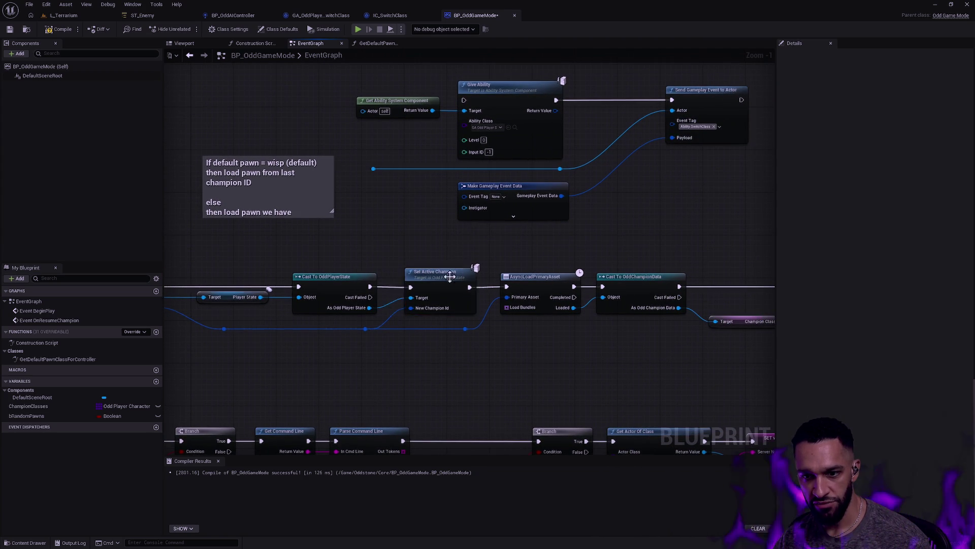
Compare against the switch-class ability graph again, then select BP_OddGameMode's Set Active Champion node.
left_click(321, 15)
mouse_move(497, 155)
left_mouse_down()
mouse_move(706, 157)
mouse_move(493, 186)
mouse_move(660, 193)
mouse_move(566, 196)
mouse_move(347, 165)
left_mouse_up()
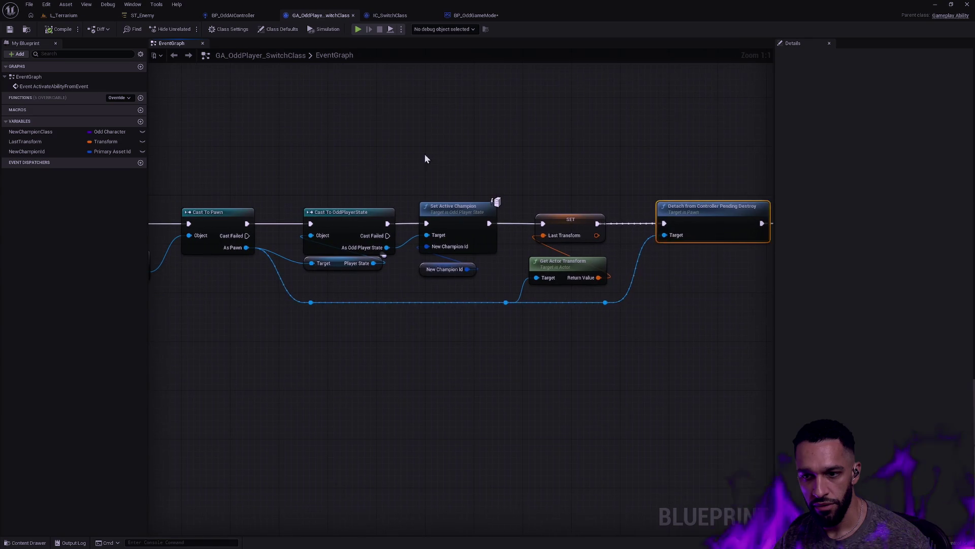
left_click(476, 15)
left_click_drag(312, 273, 415, 264)
left_click(553, 299)
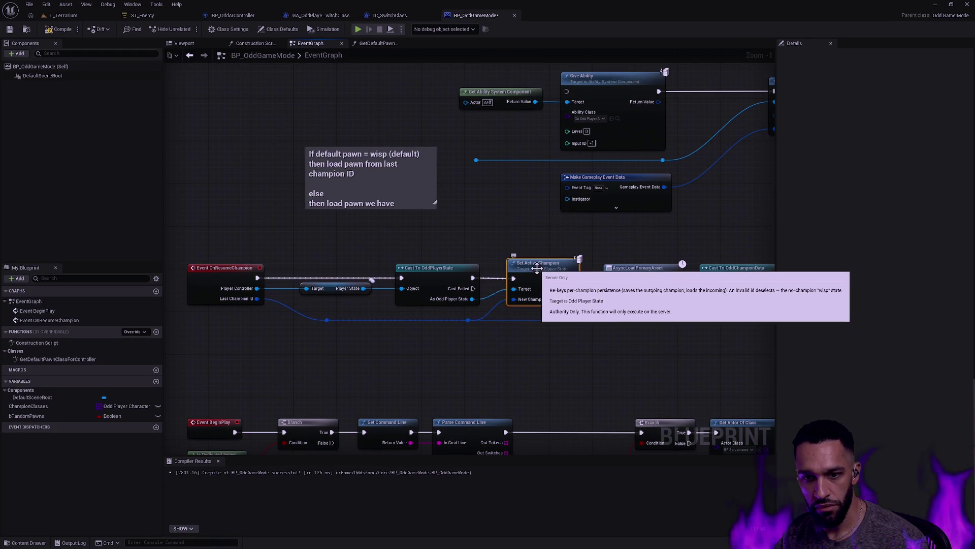
Delete Set Active Champion, Cast To OddPlayerState and the Player State getter; wire Player Controller into Get Ability System Component.
key("Delete")
left_click(437, 285)
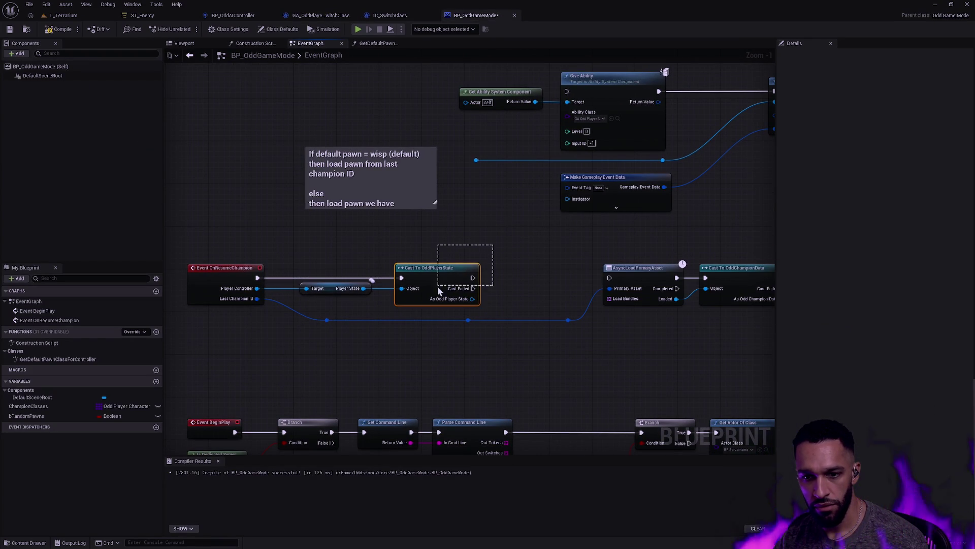
key("Delete")
left_click_drag(506, 285, 533, 280)
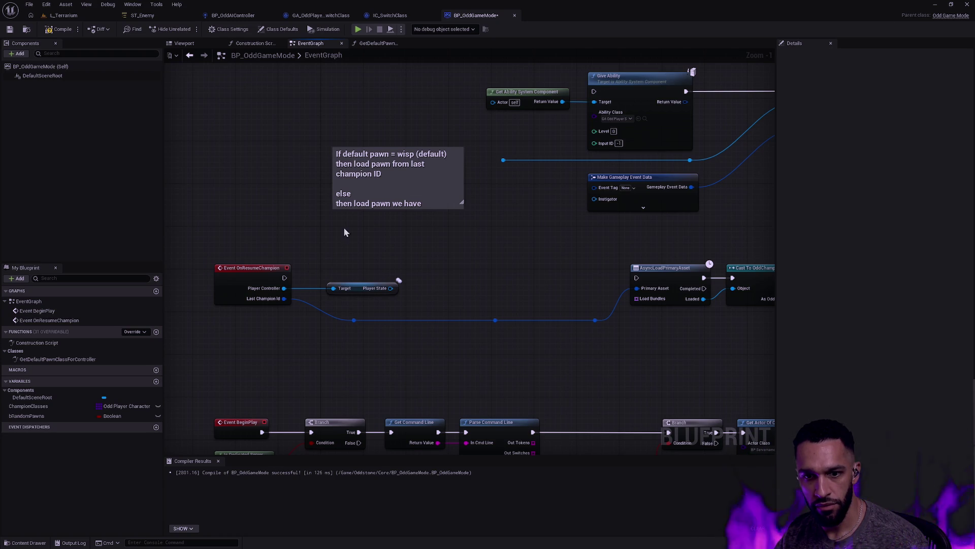
left_click_drag(284, 288, 501, 111)
left_click_drag(415, 273, 392, 292)
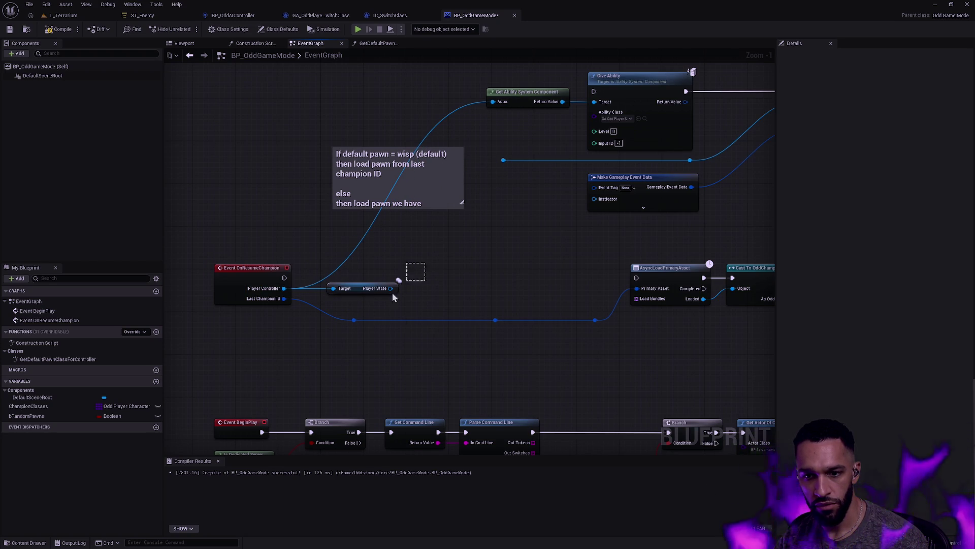
key("Delete")
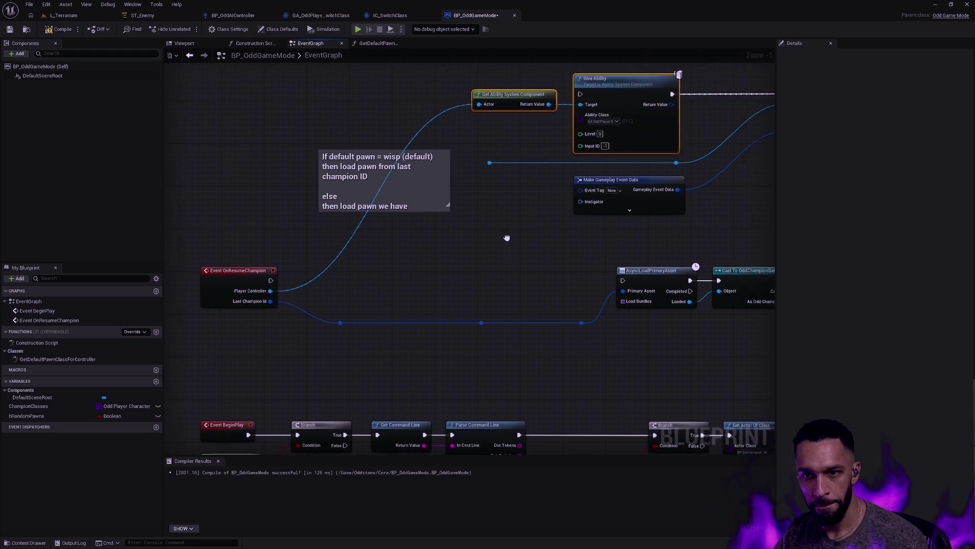
Move the comment up, delete the reroute knots, and wire Last Champion Id into AsyncLoadPrimaryAsset.
left_click_drag(285, 196, 216, 126)
left_click_drag(419, 248, 424, 273)
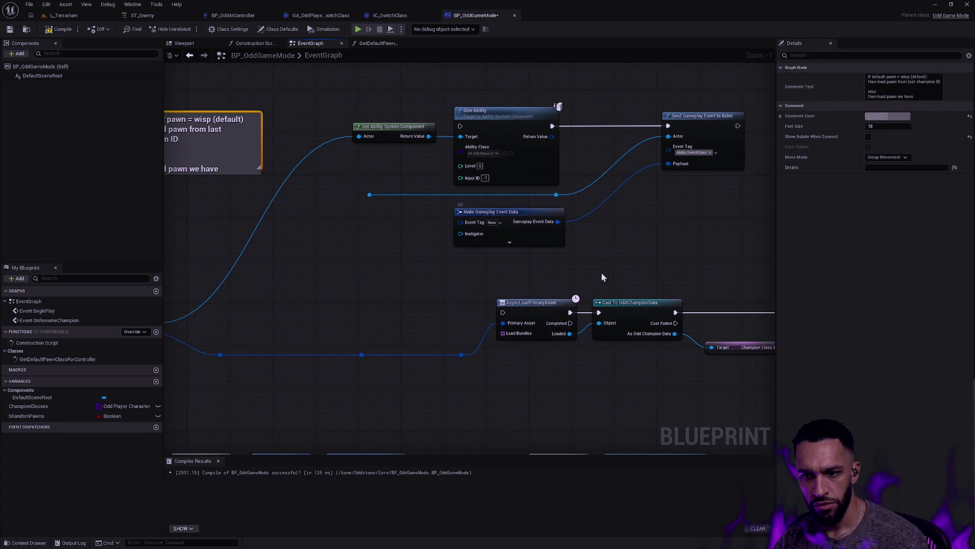
left_click_drag(551, 300, 622, 252)
left_click_drag(559, 325, 274, 300)
key("Delete")
mouse_move(218, 285)
left_mouse_down()
mouse_move(545, 290)
mouse_move(571, 275)
left_mouse_up()
mouse_move(625, 295)
left_mouse_down()
mouse_move(523, 303)
mouse_move(402, 289)
left_mouse_up()
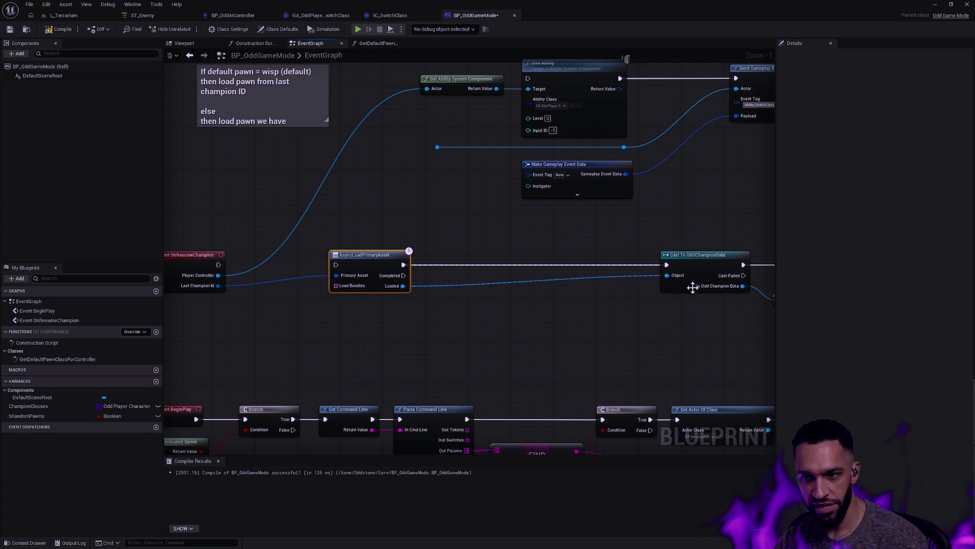
Remove the class asset load and class cast nodes, placing Cast To OddChampionData beside the asset load.
scroll(689, 299, "down", 8)
scroll(711, 315, "up", 8)
mouse_move(708, 311)
left_mouse_down()
mouse_move(601, 342)
mouse_move(615, 337)
mouse_move(472, 342)
left_mouse_up()
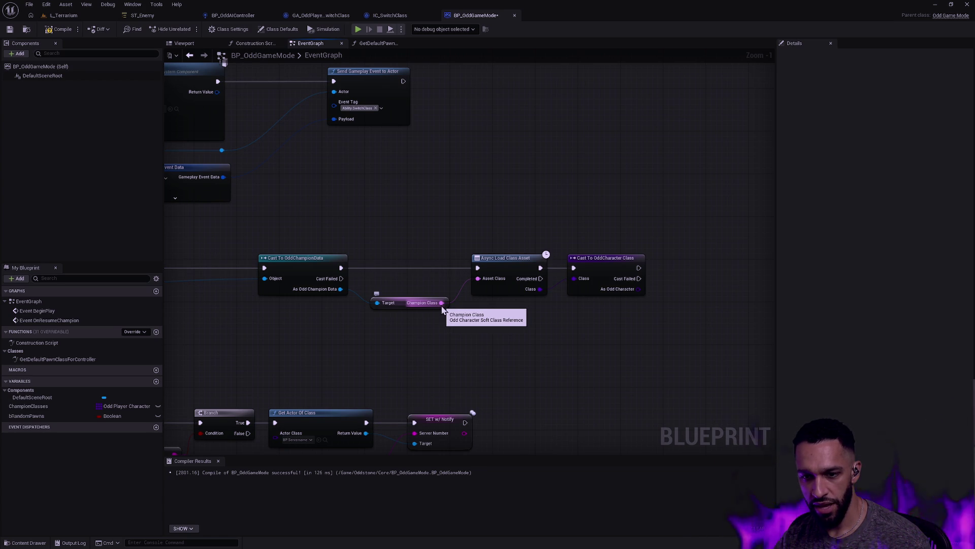
mouse_move(442, 309)
left_mouse_down()
mouse_move(381, 311)
mouse_move(538, 327)
left_mouse_up()
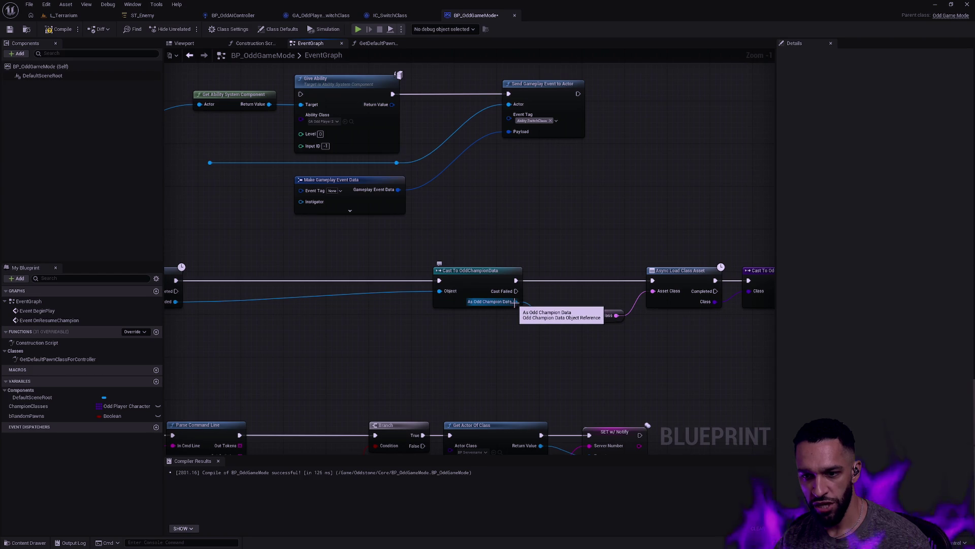
mouse_move(474, 311)
left_mouse_down()
mouse_move(615, 324)
mouse_move(416, 329)
left_mouse_up()
left_click_drag(735, 382, 647, 323)
key("ctrl+z")
mouse_move(475, 313)
left_mouse_down()
mouse_move(364, 307)
mouse_move(550, 321)
left_mouse_up()
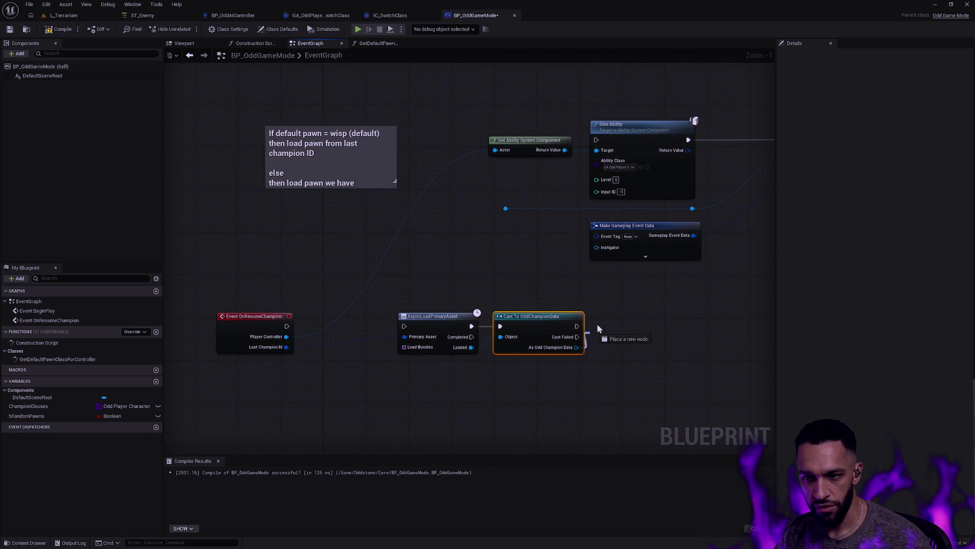
Wire As Odd Champion Data into Make Gameplay Event Data's Optional Object pin.
left_click(645, 256)
left_click_drag(576, 347, 597, 272)
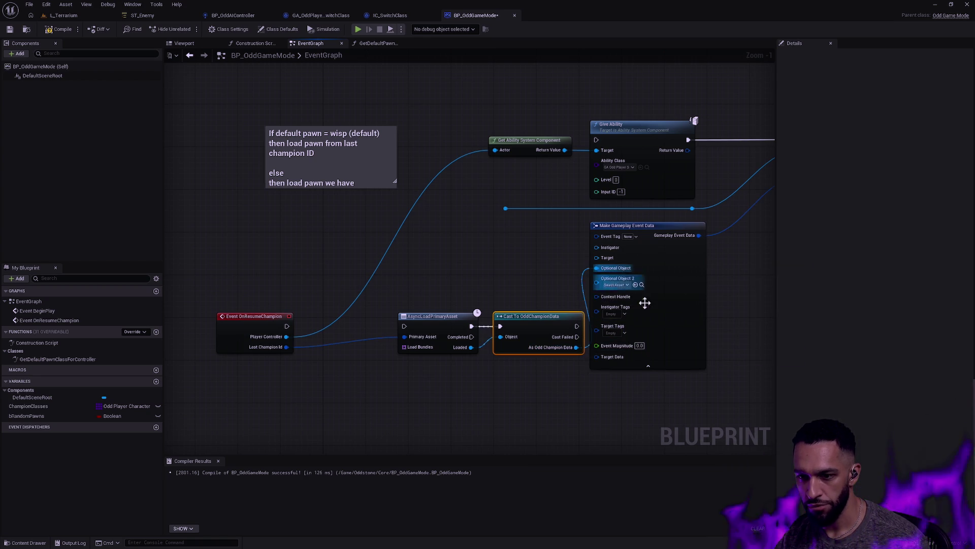
left_click(649, 374)
left_click_drag(639, 237, 617, 248)
scroll(617, 252, "down", 11)
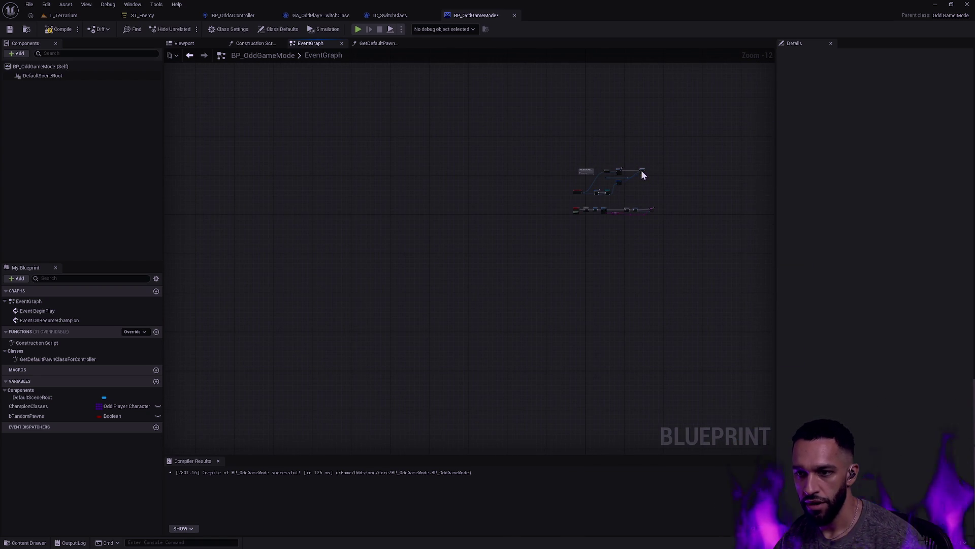
scroll(656, 189, "up", 13)
Delete the leftover loose reroute knot and its wire.
mouse_move(719, 284)
left_mouse_down()
mouse_move(469, 97)
mouse_move(538, 258)
mouse_move(529, 261)
left_mouse_up()
left_click(461, 192)
key("Delete")
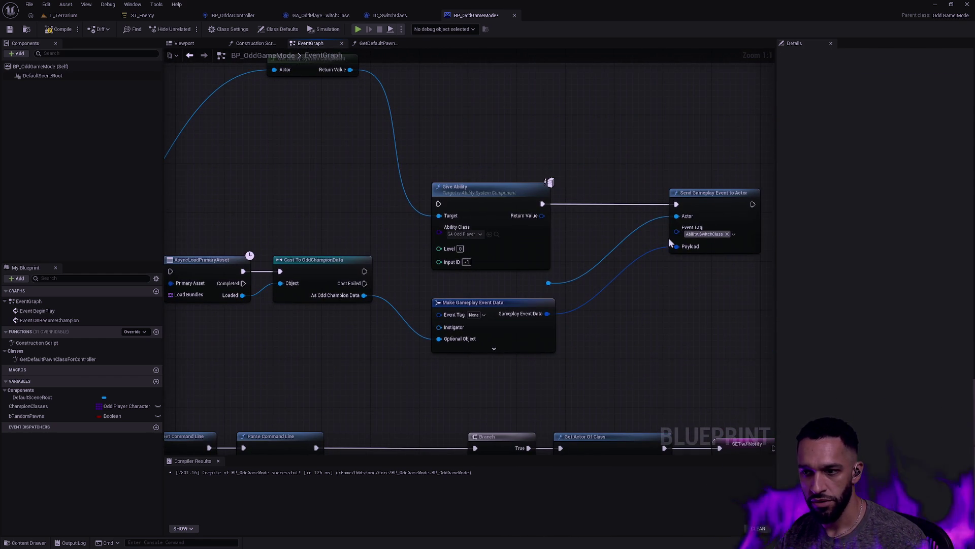
mouse_move(408, 211)
left_mouse_down()
mouse_move(499, 239)
mouse_move(442, 233)
left_mouse_up()
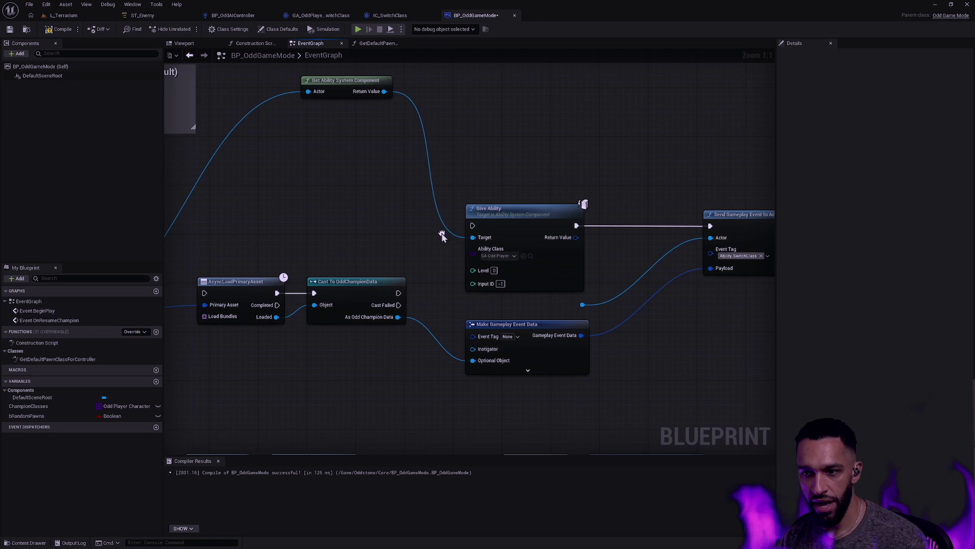
Try a wire from the ability component's Return Value, cancel it, and view IC_SwitchClass for reference.
mouse_move(384, 91)
left_mouse_down()
mouse_move(562, 321)
mouse_move(584, 307)
left_mouse_up()
left_click(632, 264)
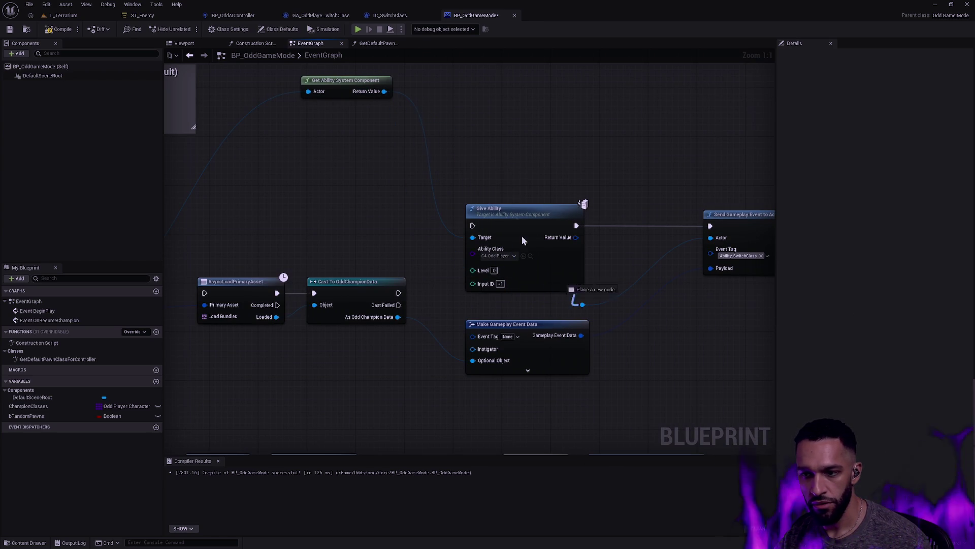
right_click(384, 91)
key("Escape")
left_click(399, 20)
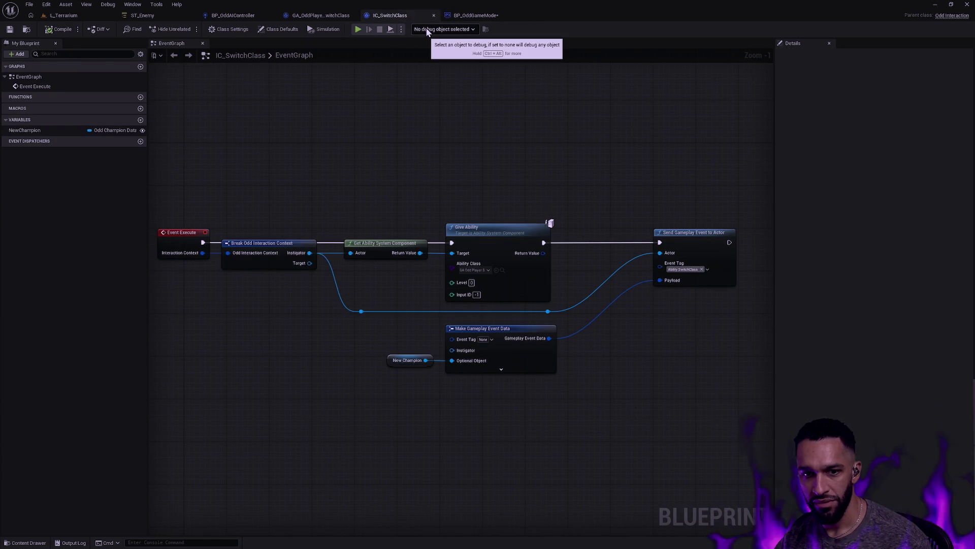
Add a Get Controlled Pawn node fed by OnResumeChampion's Player Controller.
left_click(484, 16)
mouse_move(468, 154)
left_mouse_down()
mouse_move(771, 159)
mouse_move(407, 135)
mouse_move(620, 144)
left_mouse_up()
left_click_drag(216, 295, 388, 216)
type("get pawn")
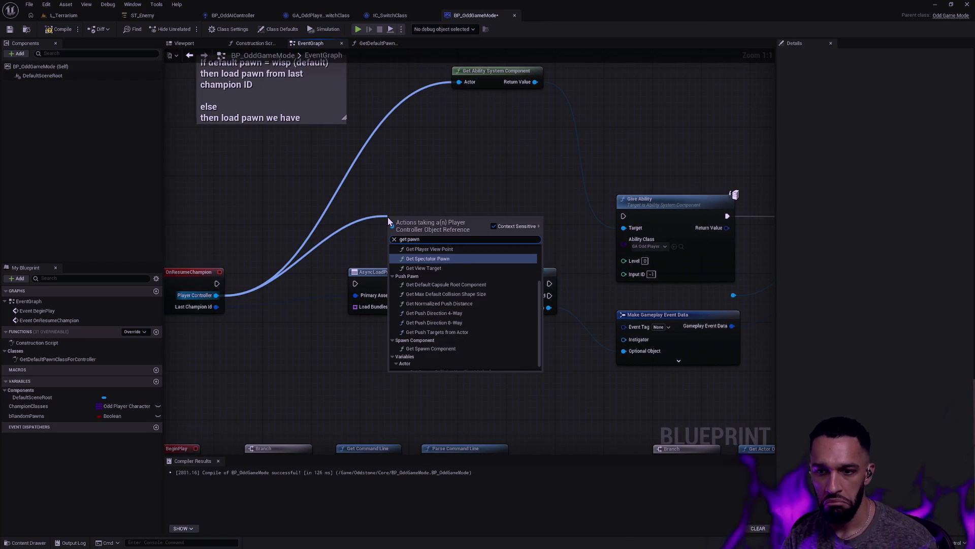
key("BackSpace")
key("BackSpace")
key("BackSpace")
type("pla")
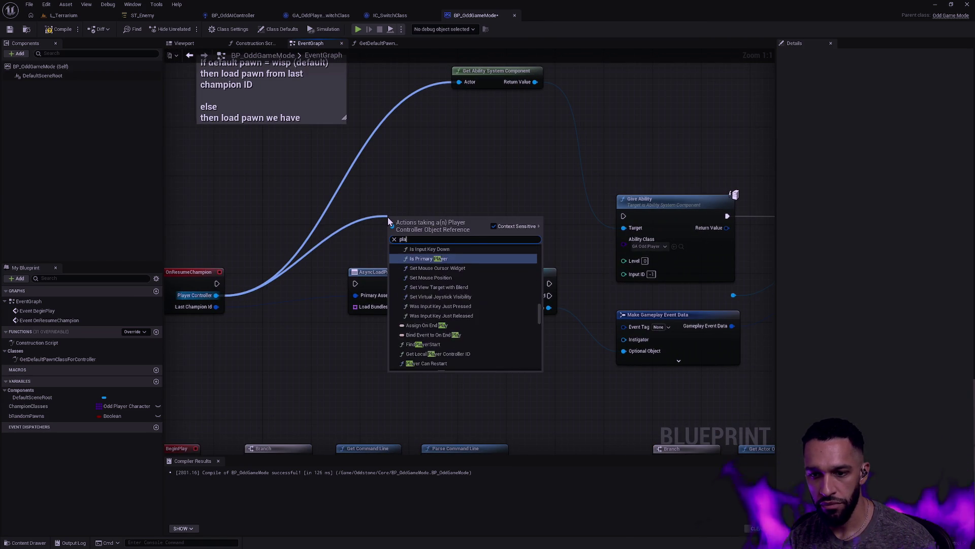
key("BackSpace")
key("BackSpace")
key("BackSpace")
type("get contro")
key("Return")
Wire Get Controlled Pawn's Return Value into Send Gameplay Event's Actor input.
left_click_drag(388, 216, 255, 230)
mouse_move(321, 246)
left_mouse_down()
mouse_move(653, 284)
mouse_move(602, 311)
left_mouse_up()
scroll(442, 234, "down", 1)
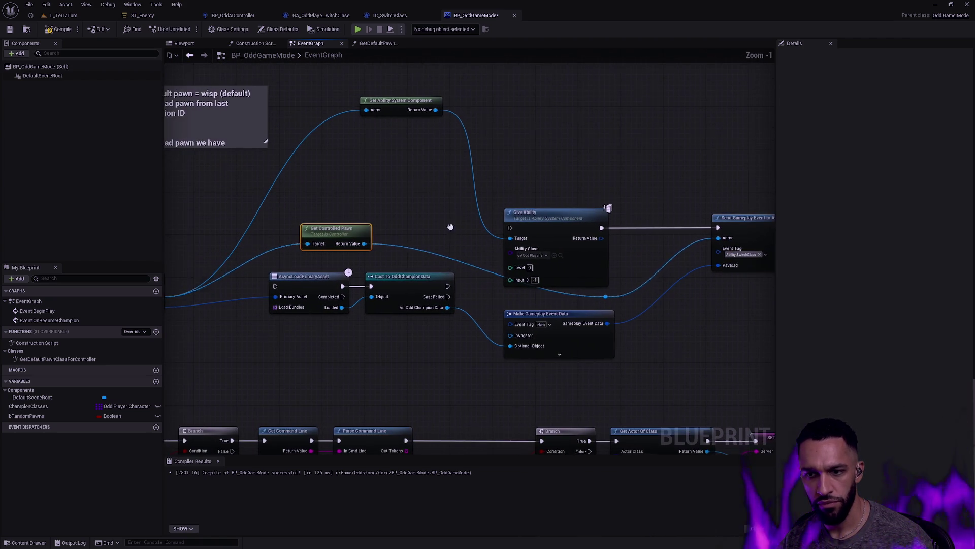
Move the load, cast and event data nodes lower, below the Give Ability nodes.
mouse_move(339, 220)
left_mouse_down()
mouse_move(450, 224)
mouse_move(454, 251)
mouse_move(387, 223)
left_mouse_up()
mouse_move(572, 338)
left_mouse_down()
mouse_move(352, 281)
mouse_move(343, 320)
left_mouse_up()
left_click(452, 326)
left_click_drag(447, 270, 453, 334)
left_click(586, 299)
left_click(553, 169)
mouse_move(553, 169)
left_mouse_down()
mouse_move(621, 211)
mouse_move(594, 204)
left_mouse_up()
scroll(594, 204, "up", 1)
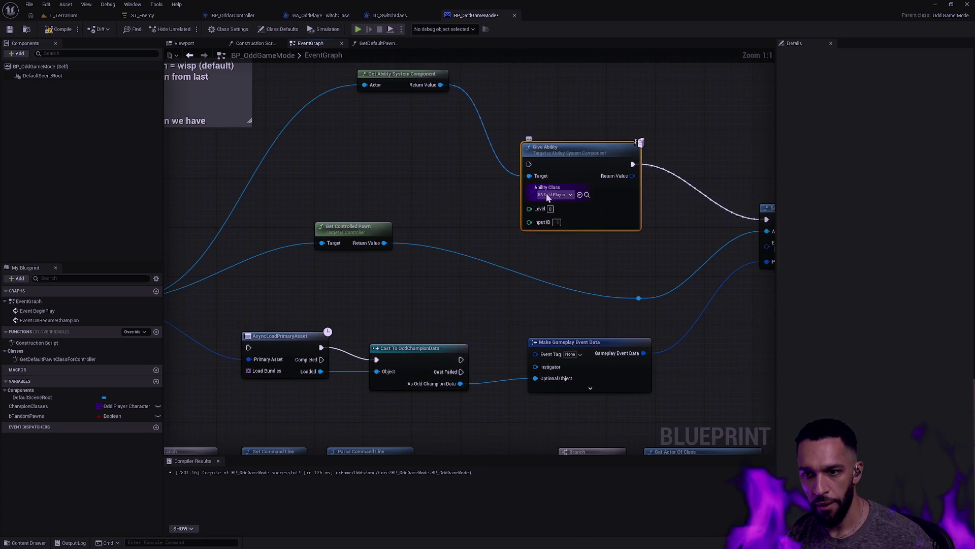
mouse_move(603, 205)
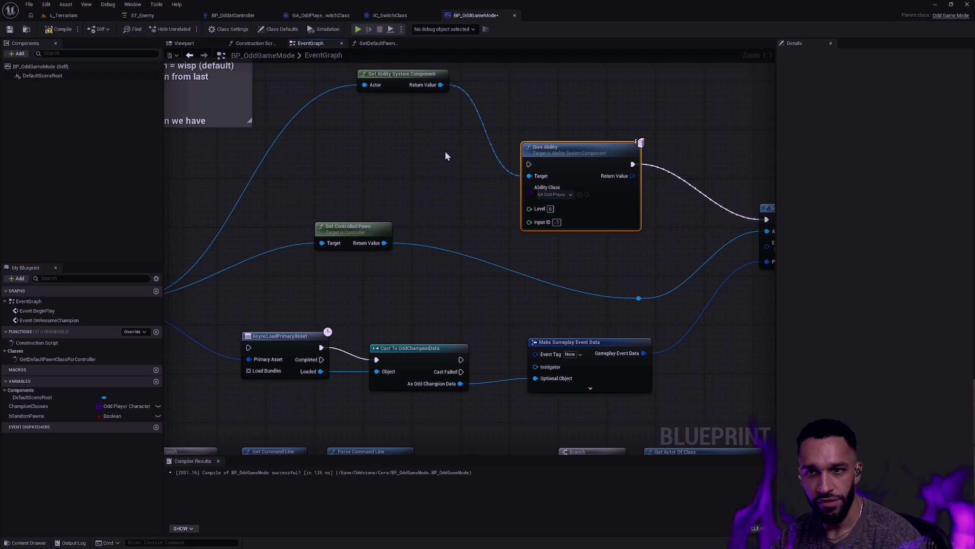
Raise Give Ability and lower Get Ability System Component and Get Controlled Pawn.
left_click_drag(581, 158, 582, 107)
left_click_drag(402, 78, 407, 117)
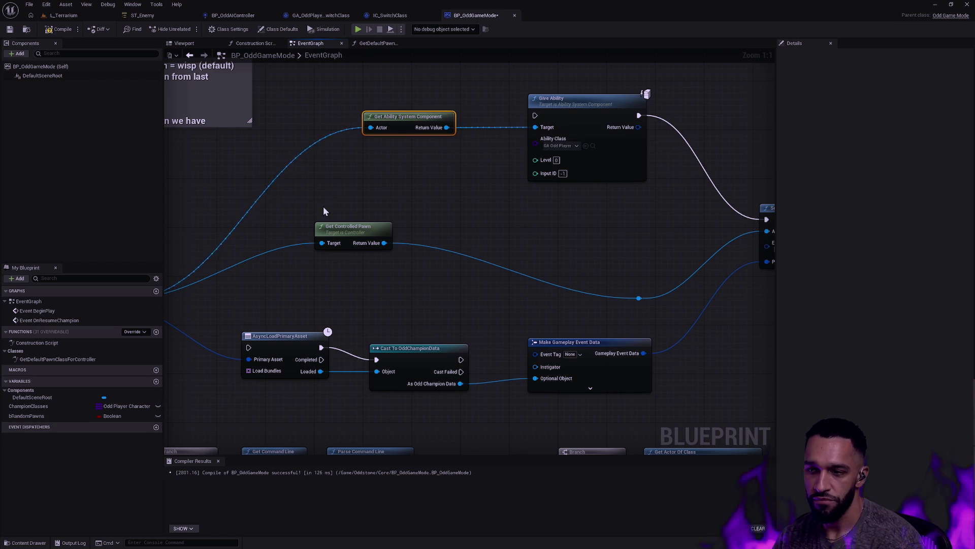
left_click_drag(363, 229, 399, 284)
mouse_move(511, 230)
left_mouse_down()
mouse_move(531, 232)
mouse_move(452, 174)
mouse_move(528, 235)
left_mouse_up()
Connect OnResumeChampion's execution to Give Ability and compile, getting one unconnected-cast warning.
mouse_move(288, 288)
left_mouse_down()
mouse_move(700, 114)
mouse_move(580, 122)
left_mouse_up()
left_click_drag(465, 145, 450, 263)
mouse_move(653, 122)
left_mouse_down()
mouse_move(619, 183)
mouse_move(621, 219)
left_mouse_up()
mouse_move(517, 189)
left_mouse_down()
mouse_move(527, 143)
mouse_move(559, 167)
left_mouse_up()
left_click(511, 204)
left_click_drag(501, 154, 560, 200)
left_click_drag(532, 142, 600, 203)
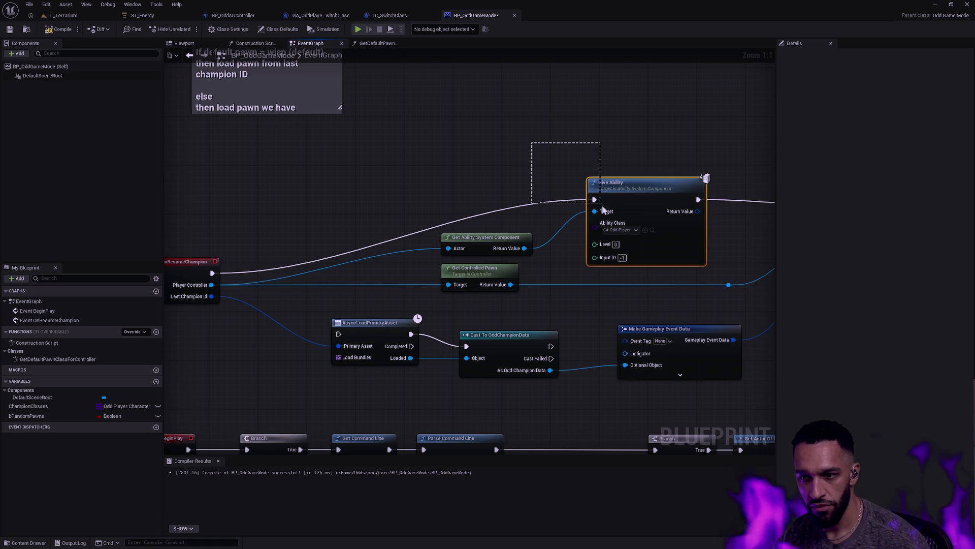
left_click(557, 180)
left_click_drag(625, 235, 501, 222)
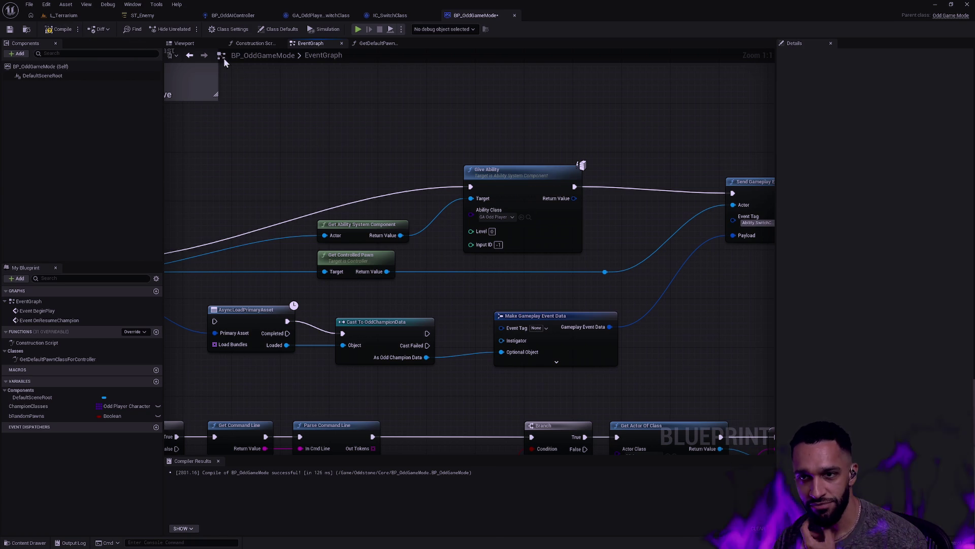
left_click(69, 31)
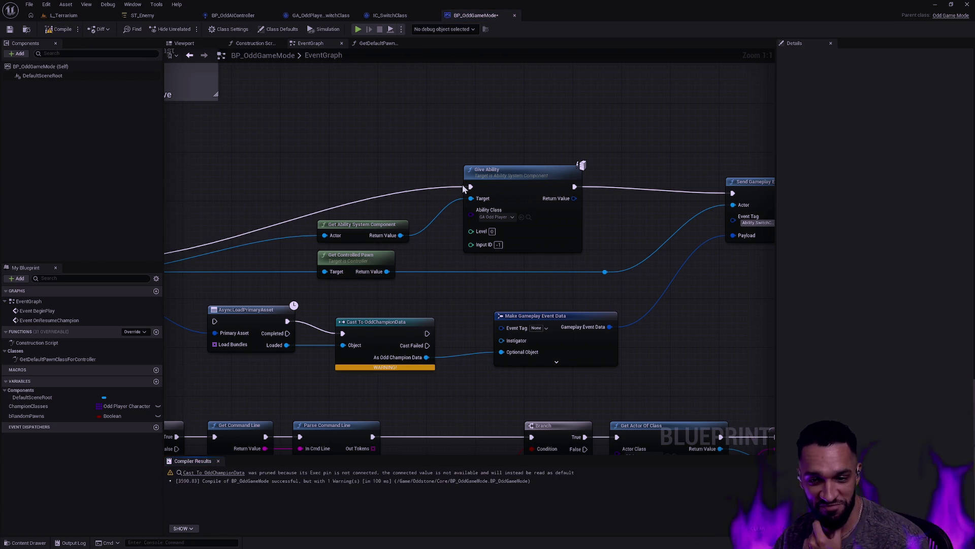
Set Make Gameplay Event Data's Event Tag to Ability.SwitchClass.
mouse_move(468, 330)
left_mouse_down()
mouse_move(667, 348)
mouse_move(364, 331)
mouse_move(491, 319)
mouse_move(390, 317)
left_mouse_up()
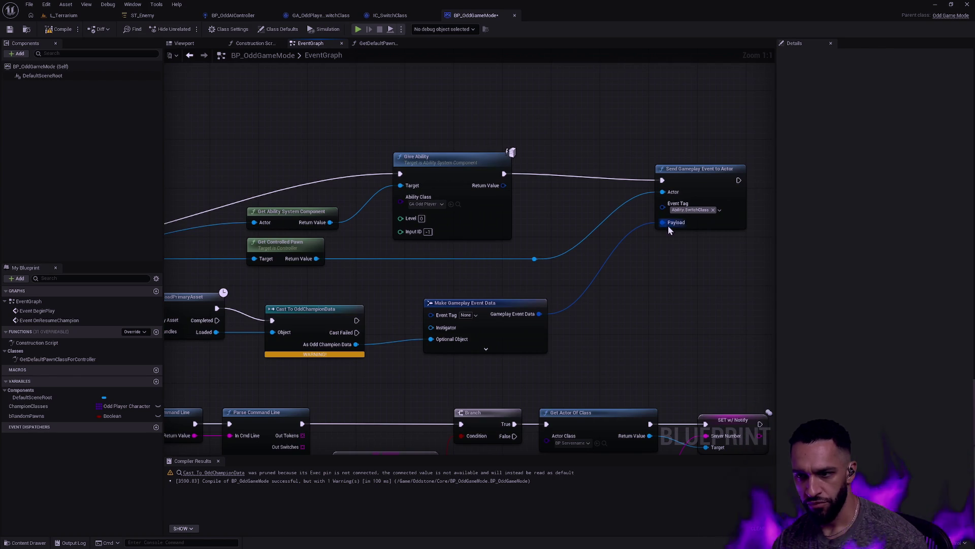
right_click(683, 210)
left_click(706, 230)
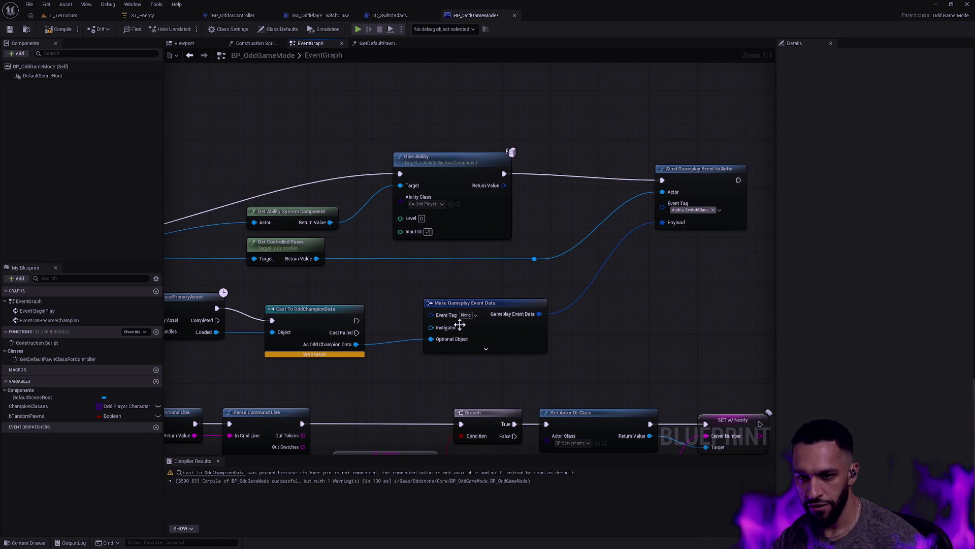
left_click(448, 316)
left_click(464, 315)
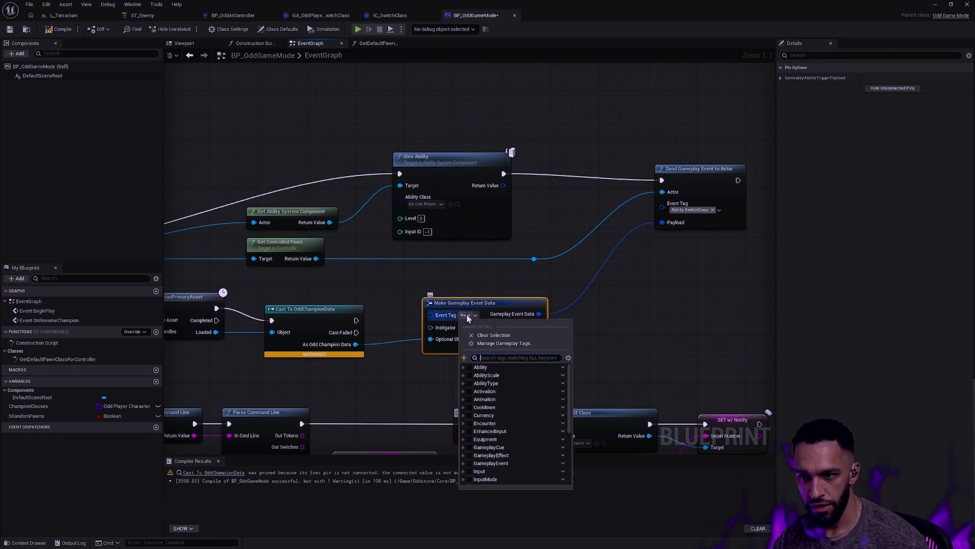
type("Avbiu")
type("y.Swit")
type("chC")
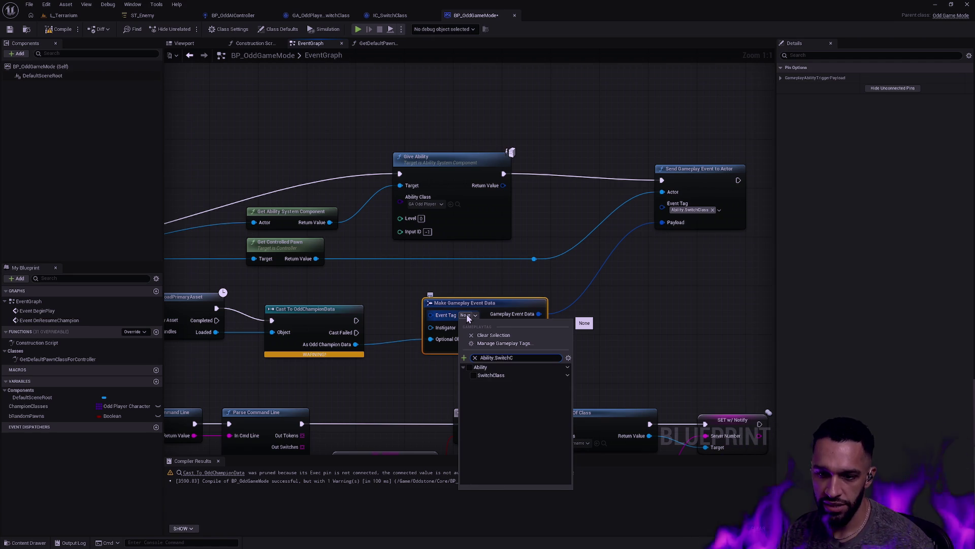
left_click(490, 375)
left_click(613, 319)
Route OnResumeChampion's execution into the asset load and add a reroute knot on the Player Controller wire.
left_click_drag(602, 346, 704, 346)
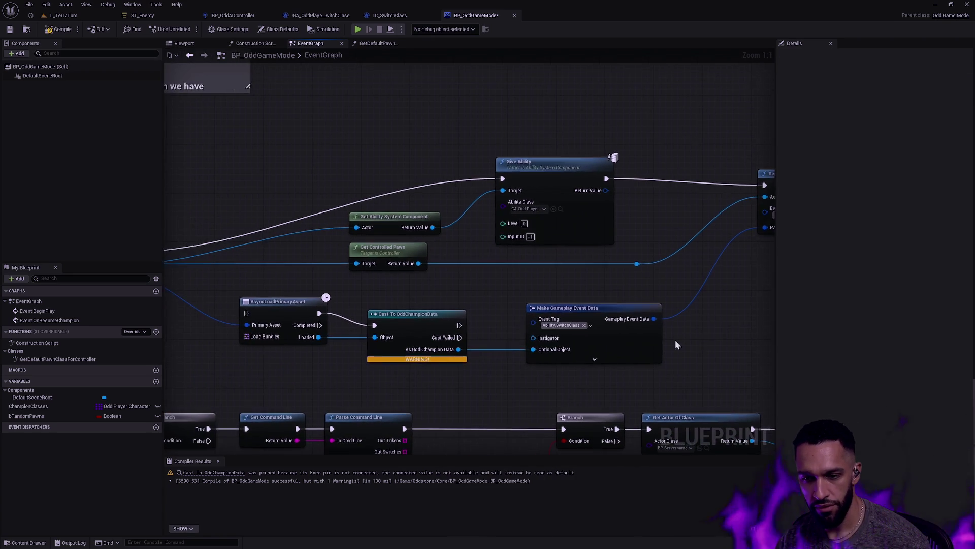
mouse_move(490, 325)
left_mouse_down()
mouse_move(754, 279)
mouse_move(337, 289)
mouse_move(538, 312)
mouse_move(533, 294)
mouse_move(549, 301)
left_mouse_up()
left_click_drag(264, 254, 390, 315)
mouse_move(264, 278)
left_mouse_down()
mouse_move(391, 327)
mouse_move(426, 301)
mouse_move(378, 240)
mouse_move(367, 246)
left_mouse_up()
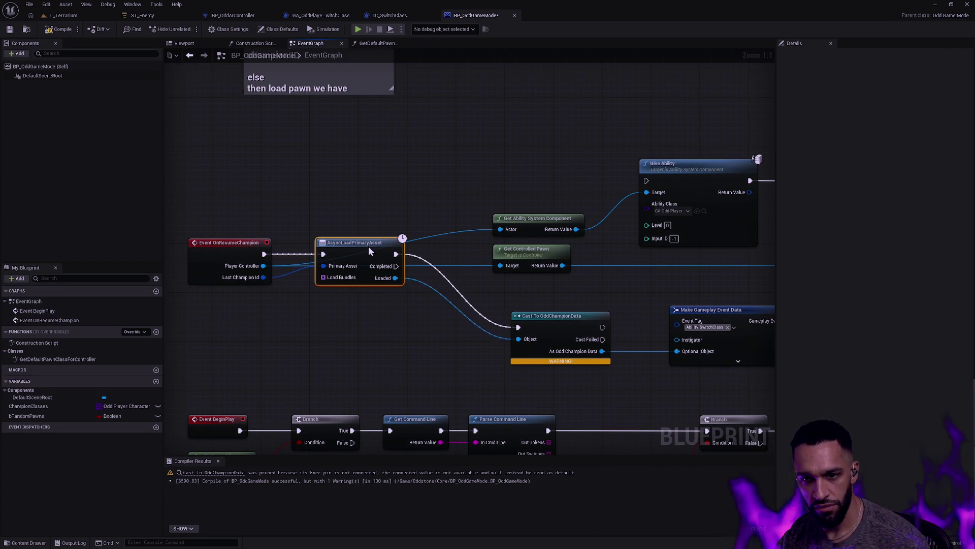
double_click(450, 235)
mouse_move(450, 235)
left_mouse_down()
mouse_move(354, 333)
mouse_move(501, 266)
left_mouse_up()
Chain Cast To OddChampionData into Give Ability and Send Gameplay Event, then compile and save.
left_click_drag(553, 302, 476, 306)
mouse_move(577, 293)
left_mouse_down()
mouse_move(479, 300)
mouse_move(407, 342)
mouse_move(421, 345)
left_mouse_up()
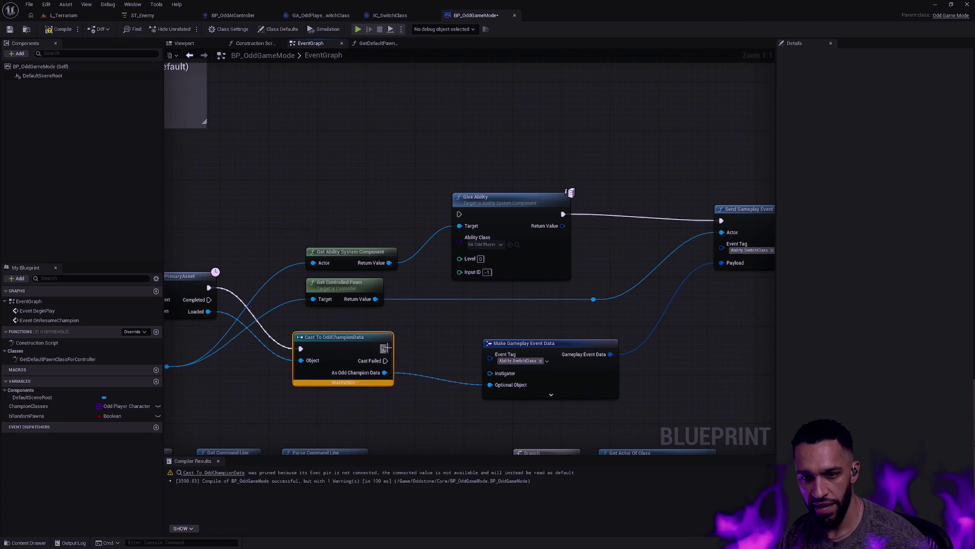
mouse_move(385, 349)
left_mouse_down()
mouse_move(396, 359)
mouse_move(492, 238)
left_mouse_up()
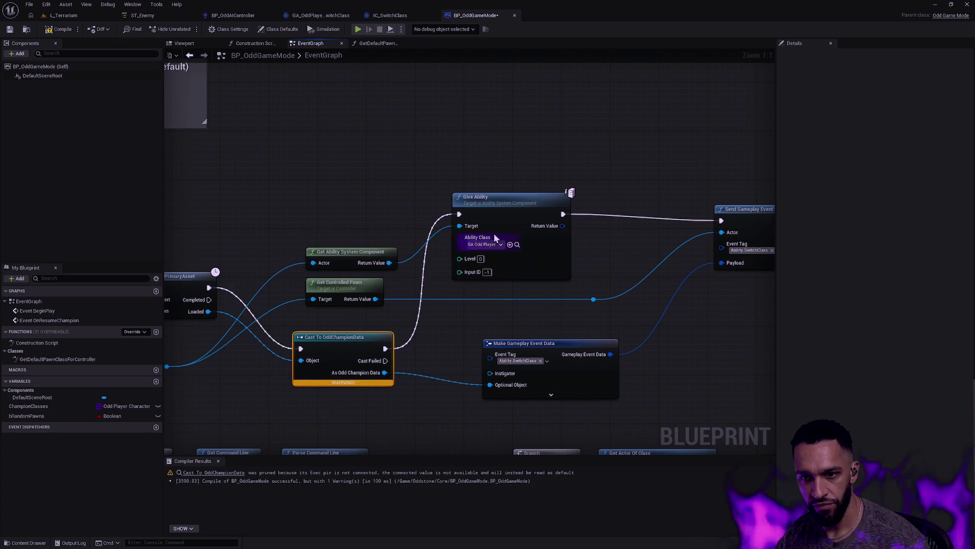
left_click_drag(507, 205, 519, 211)
left_click_drag(712, 220, 721, 220)
left_click(651, 343)
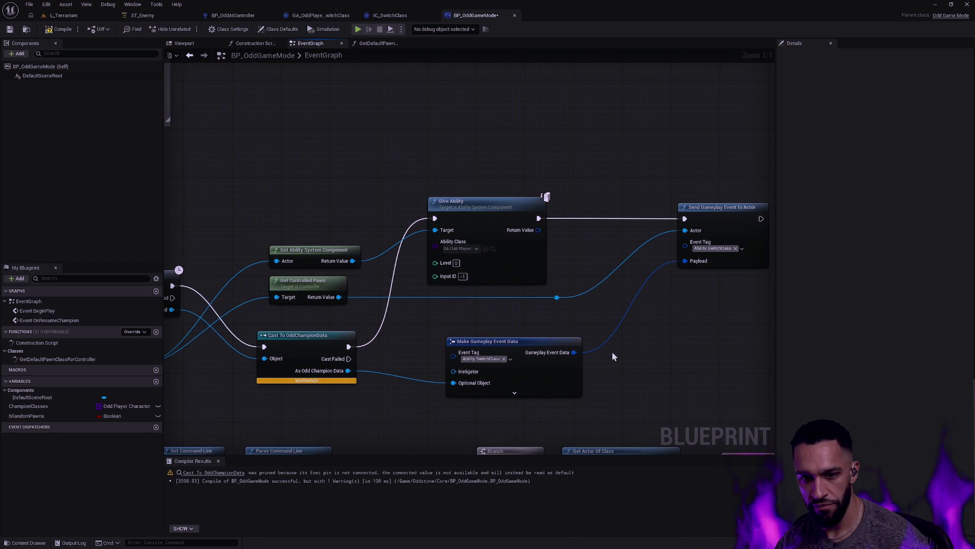
left_click(11, 30)
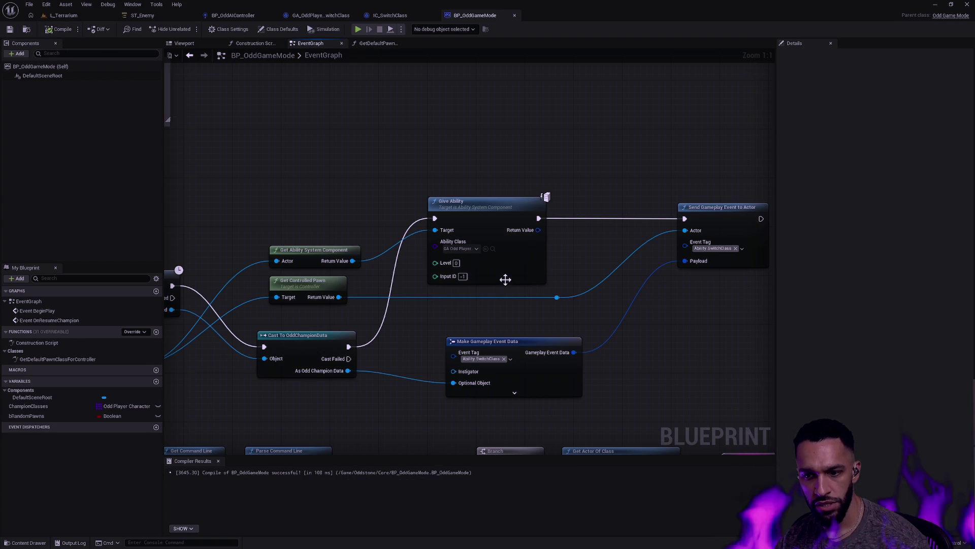
Delete the Cast To OddChampionData node next to AsyncLoadPrimaryAsset.
mouse_move(469, 325)
left_mouse_down()
mouse_move(358, 317)
mouse_move(539, 310)
left_mouse_up()
left_click_drag(298, 207, 641, 377)
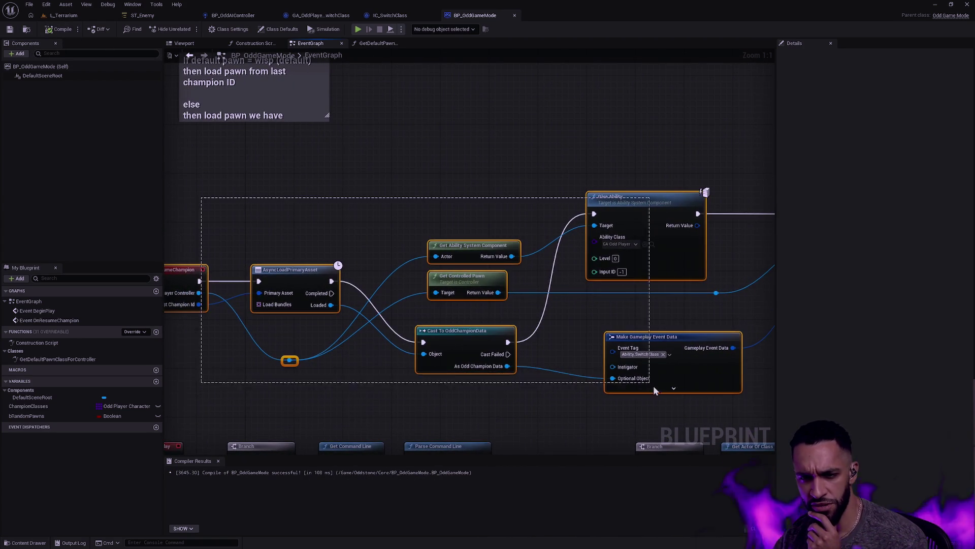
mouse_move(755, 308)
left_mouse_down()
mouse_move(631, 346)
mouse_move(643, 342)
mouse_move(537, 190)
mouse_move(417, 192)
mouse_move(467, 191)
left_mouse_up()
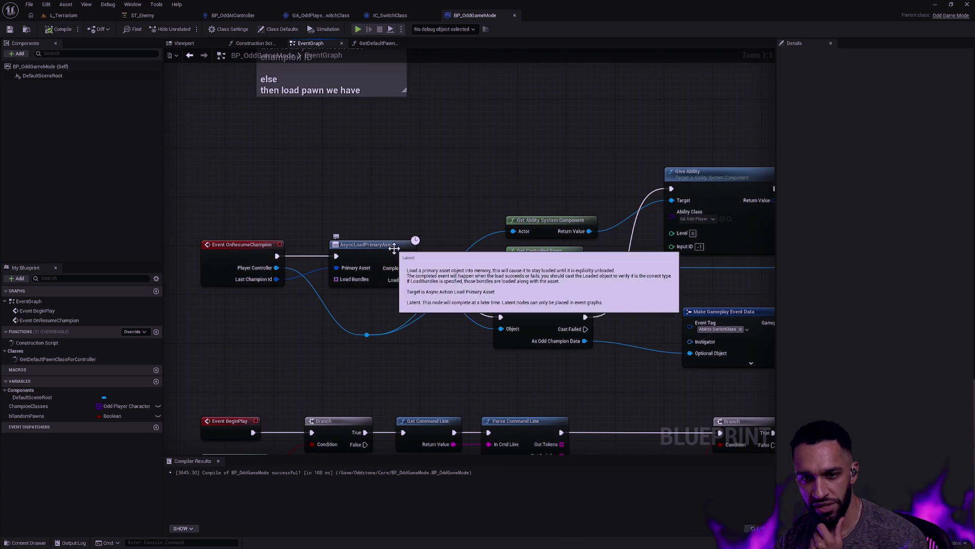
left_click_drag(454, 280, 365, 284)
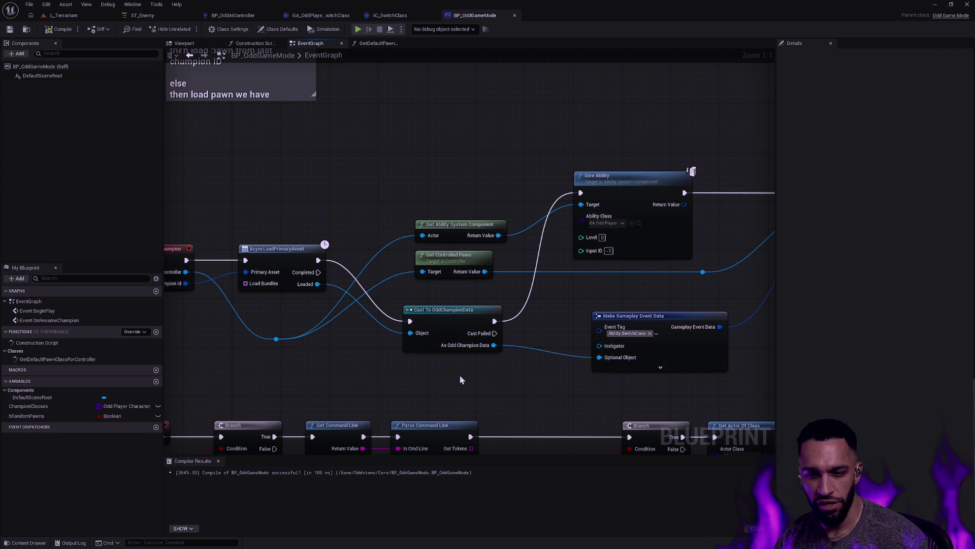
left_click_drag(432, 380, 487, 335)
key("Delete")
Connect the Loaded output to the event data's Optional Object and collapse its advanced pins.
mouse_move(318, 283)
left_mouse_down()
mouse_move(606, 356)
mouse_move(349, 276)
mouse_move(317, 285)
left_mouse_up()
left_click(568, 317)
left_click(660, 356)
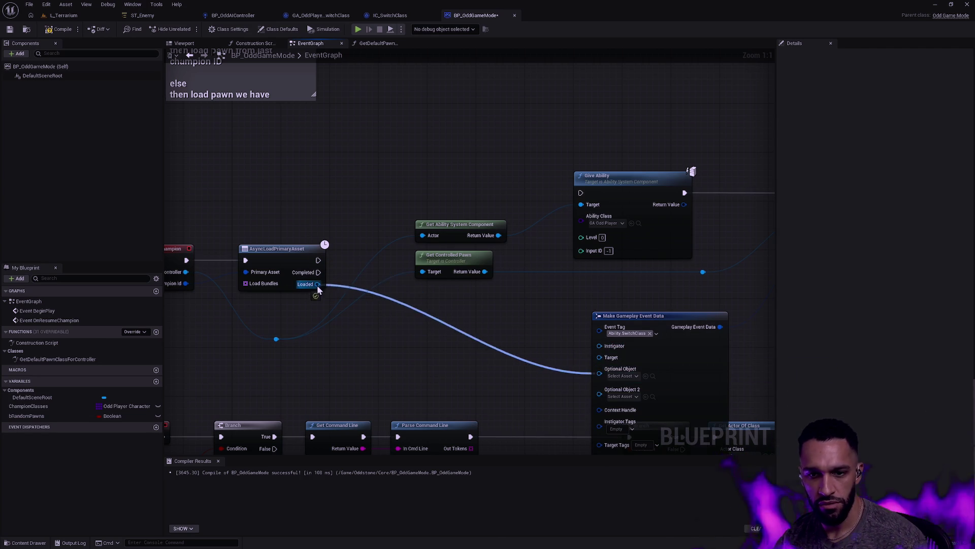
scroll(612, 344, "down", 2)
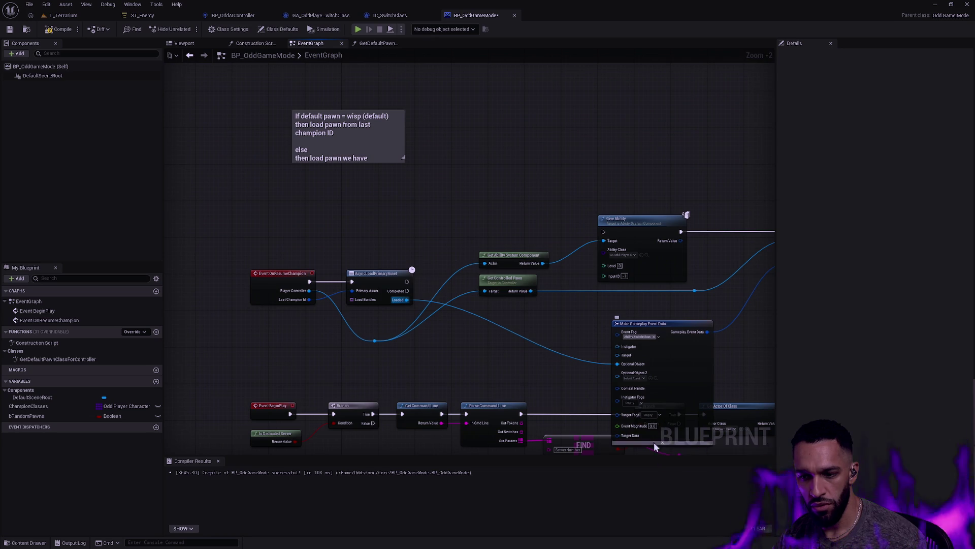
left_click(654, 442)
scroll(568, 341, "up", 2)
Wire AsyncLoadPrimaryAsset's execution output into Give Ability.
mouse_move(349, 252)
left_mouse_down()
mouse_move(369, 262)
mouse_move(565, 175)
mouse_move(612, 184)
left_mouse_up()
mouse_move(539, 305)
left_mouse_down()
mouse_move(496, 220)
mouse_move(528, 251)
left_mouse_up()
scroll(481, 243, "down", 1)
left_click_drag(559, 288, 404, 281)
left_click_drag(572, 268, 706, 279)
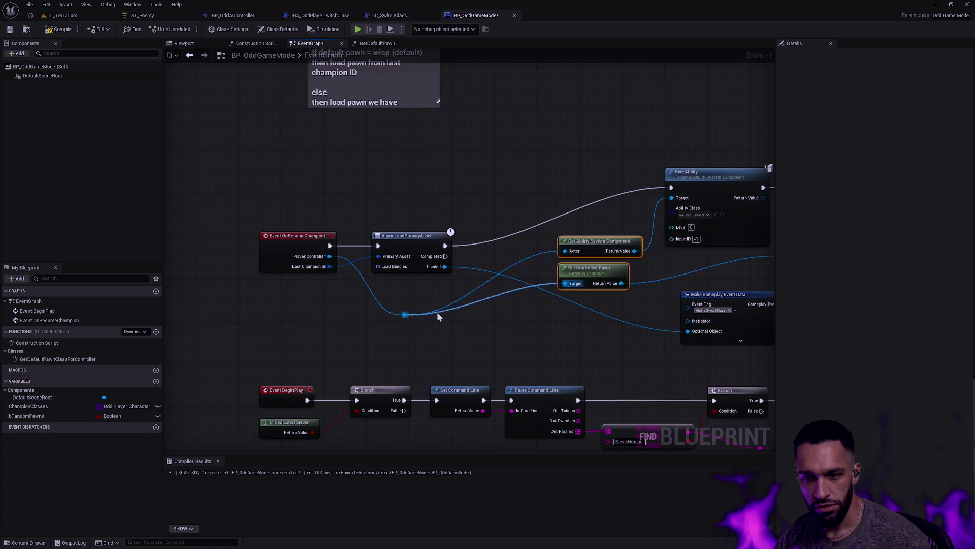
Add two horizontally aligned reroute points on the Last Champion Id wire.
double_click(373, 299)
mouse_move(404, 314)
left_mouse_down()
mouse_move(405, 300)
mouse_move(444, 298)
left_mouse_up()
left_click_drag(373, 299, 378, 299)
left_click(609, 324)
Straighten Get Ability System Component, Get Controlled Pawn and Give Ability with Q alignment.
left_click(539, 249)
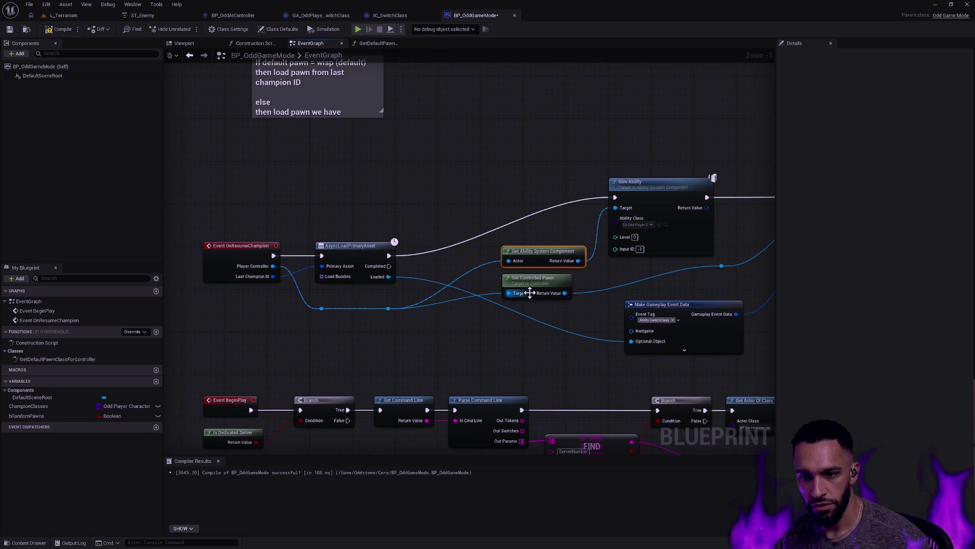
left_click(646, 189, "ctrl")
key("q")
left_click(537, 278)
left_click(721, 265, "ctrl")
key("q")
left_click(458, 286)
left_click(599, 204)
left_click(346, 265, "ctrl")
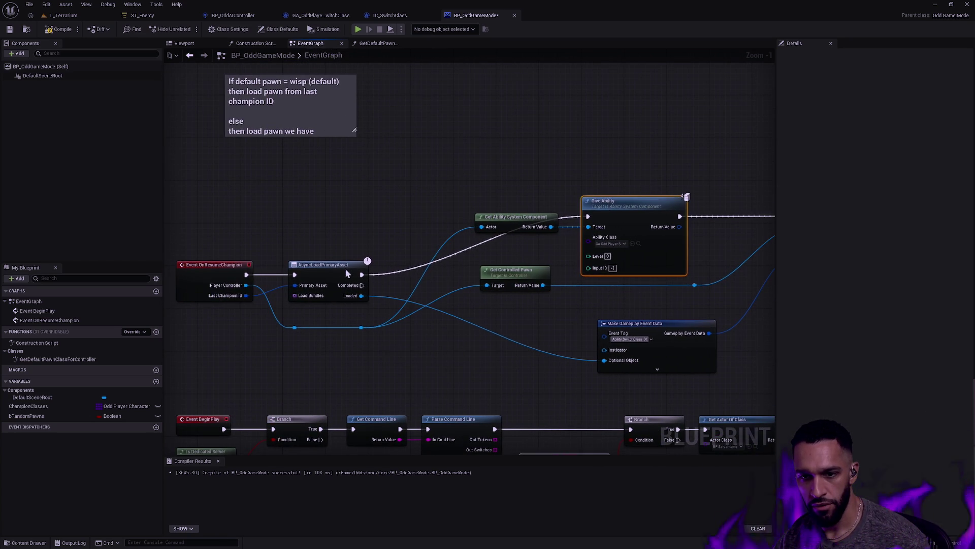
key("q")
Reposition Make Gameplay Event Data and line Send Gameplay Event to Actor up with the execution line.
mouse_move(641, 308)
left_mouse_down()
mouse_move(624, 333)
mouse_move(621, 325)
left_mouse_up()
left_click(725, 321)
mouse_move(659, 204)
left_mouse_down()
mouse_move(659, 263)
mouse_move(609, 266)
mouse_move(616, 275)
mouse_move(620, 259)
mouse_move(610, 259)
mouse_move(625, 257)
left_mouse_up()
Move Get Controlled Pawn and its reroutes lower and nudge Make Gameplay Event Data down.
mouse_move(418, 228)
left_mouse_down()
mouse_move(418, 250)
mouse_move(445, 249)
mouse_move(418, 277)
mouse_move(457, 257)
left_mouse_up()
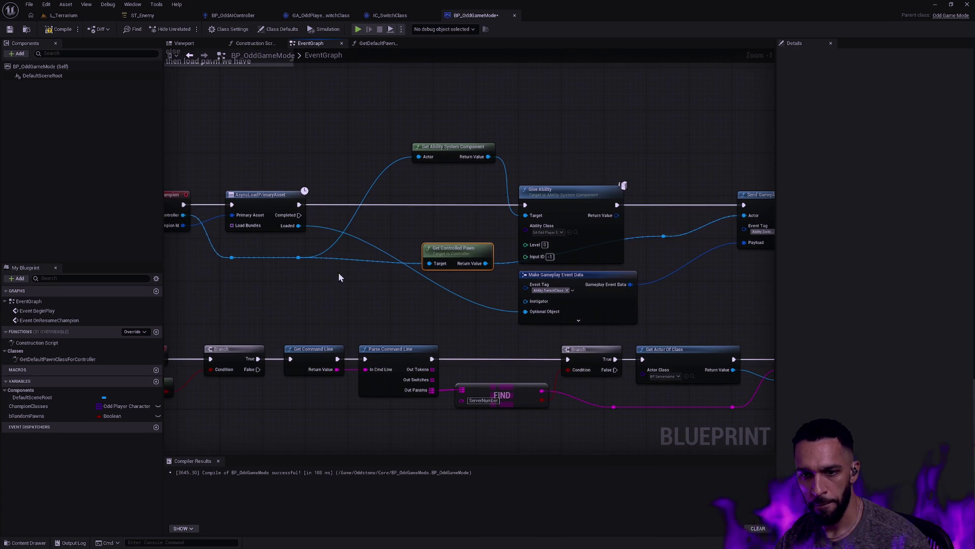
left_click_drag(302, 277, 218, 251)
left_click_drag(298, 257, 299, 279)
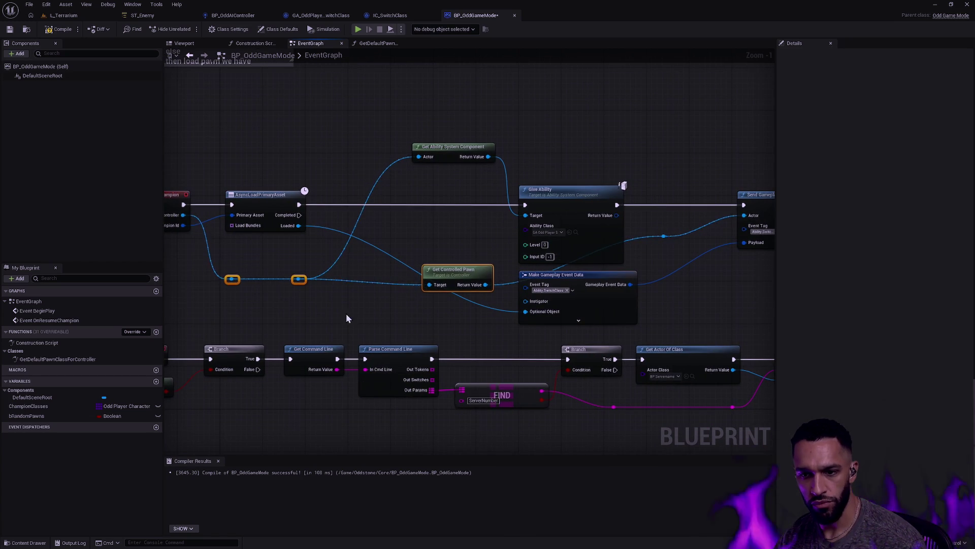
left_click(391, 325)
left_click_drag(391, 325, 374, 320)
left_click(592, 277)
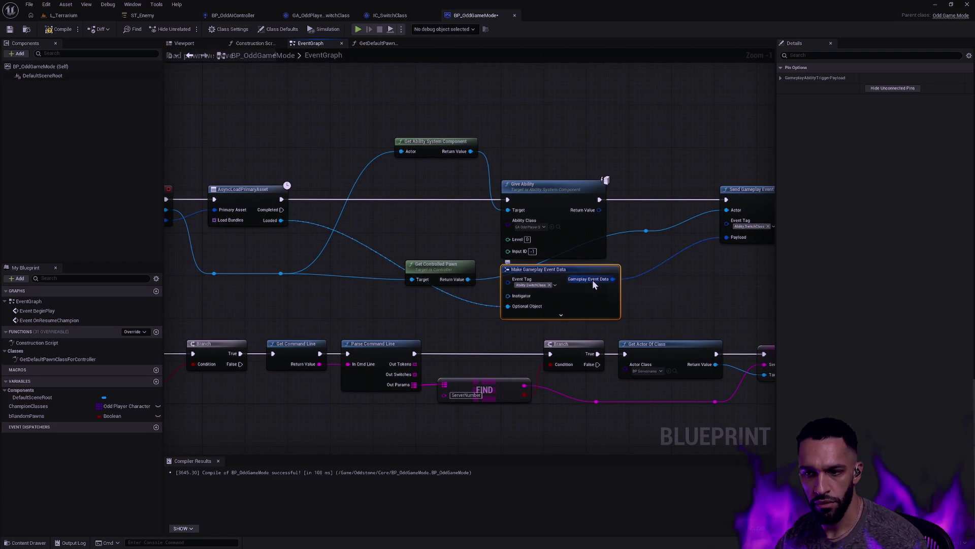
left_click_drag(592, 279, 592, 284)
Move the BeginPlay row of nodes lower to make room.
scroll(656, 257, "down", 4)
left_click_drag(741, 343, 384, 284)
mouse_move(656, 292)
left_mouse_down()
mouse_move(662, 310)
mouse_move(636, 299)
mouse_move(708, 316)
left_mouse_up()
scroll(685, 295, "up", 5)
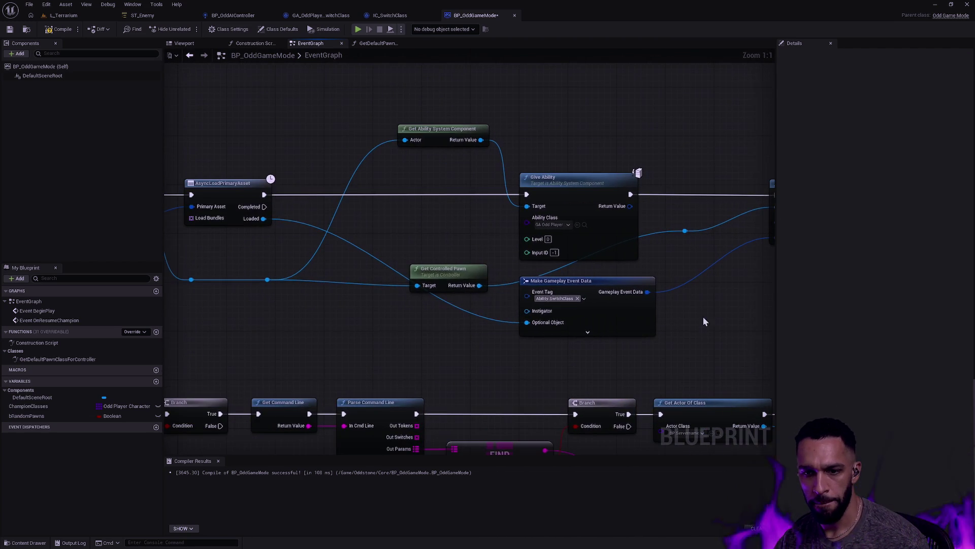
Feed Get Controlled Pawn's Return Value into the event's Actor, adding an aligned reroute on its Target wire.
mouse_move(440, 279)
left_mouse_down()
mouse_move(386, 290)
mouse_move(650, 251)
left_mouse_up()
mouse_move(726, 257)
left_mouse_down()
mouse_move(542, 300)
mouse_move(532, 269)
mouse_move(592, 250)
mouse_move(539, 243)
left_mouse_up()
left_click(615, 236, "shift")
left_click(526, 250)
double_click(478, 249)
left_click_drag(478, 251, 671, 278)
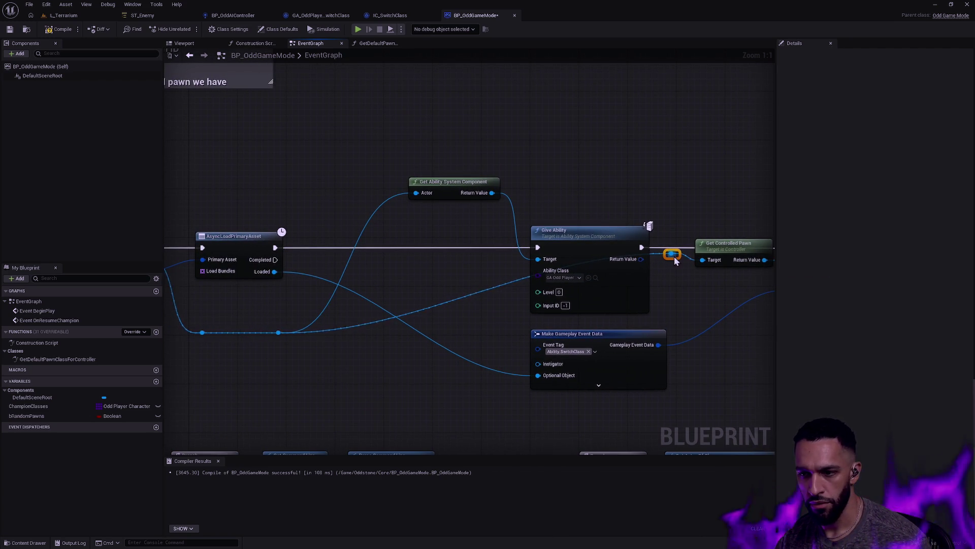
key("q")
Shift Make Gameplay Event Data and the lower-wire reroute slightly left.
mouse_move(612, 381)
left_mouse_down()
mouse_move(646, 359)
mouse_move(612, 356)
left_mouse_up()
left_click(721, 349)
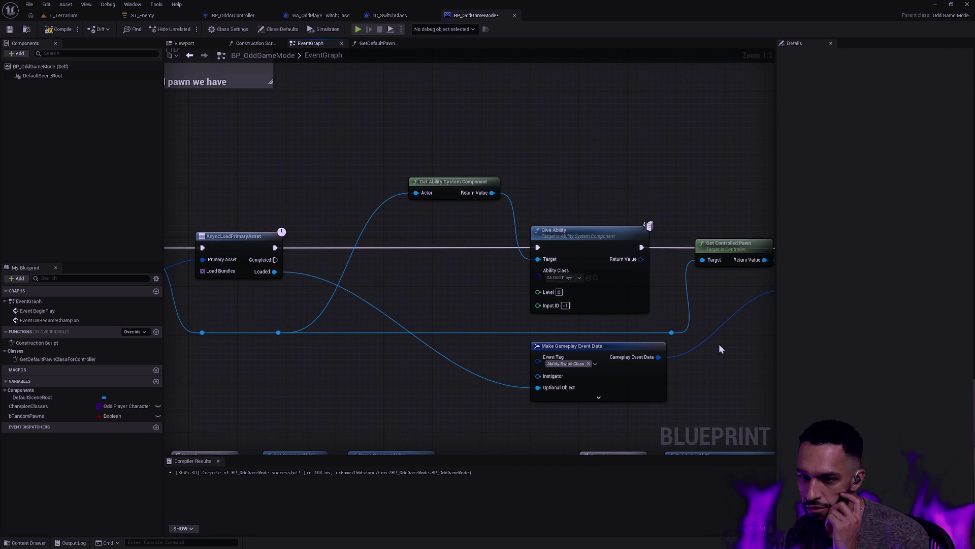
left_click_drag(672, 333, 641, 333)
mouse_move(717, 379)
left_mouse_down()
mouse_move(550, 413)
mouse_move(646, 391)
mouse_move(623, 380)
mouse_move(756, 381)
left_mouse_up()
left_click(609, 379)
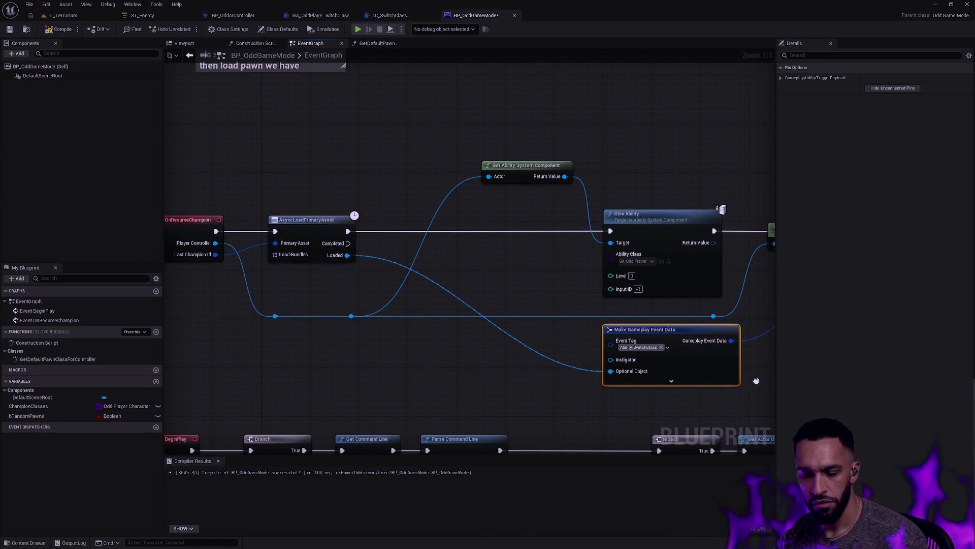
Reposition Get Ability System Component, tidy the lower-wire reroutes, and compile BP_OddGameMode.
mouse_move(523, 168)
left_mouse_down()
mouse_move(512, 246)
mouse_move(512, 234)
mouse_move(532, 224)
left_mouse_up()
scroll(527, 197, "down", 2)
mouse_move(660, 300)
left_mouse_down()
mouse_move(309, 154)
mouse_move(358, 143)
mouse_move(529, 161)
left_mouse_up()
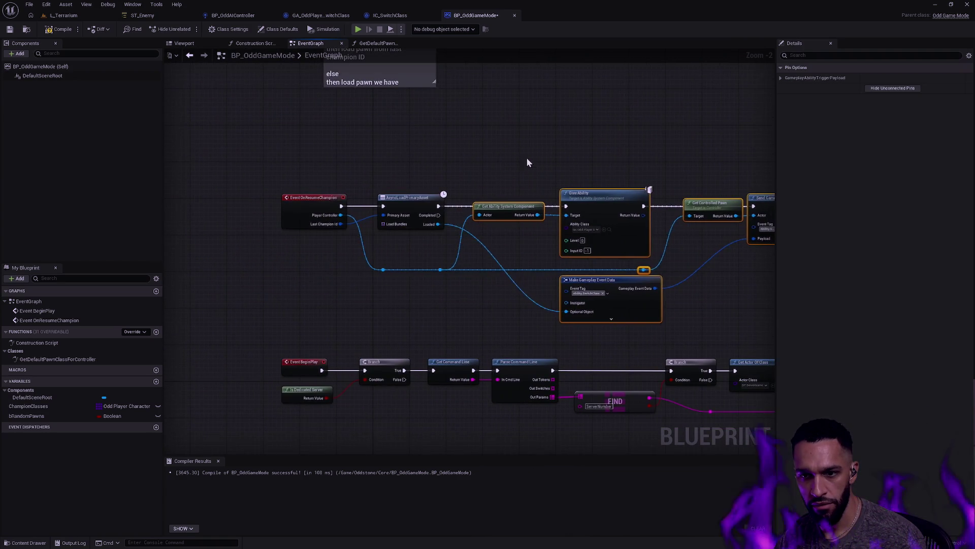
scroll(497, 216, "up", 3)
left_click(663, 333)
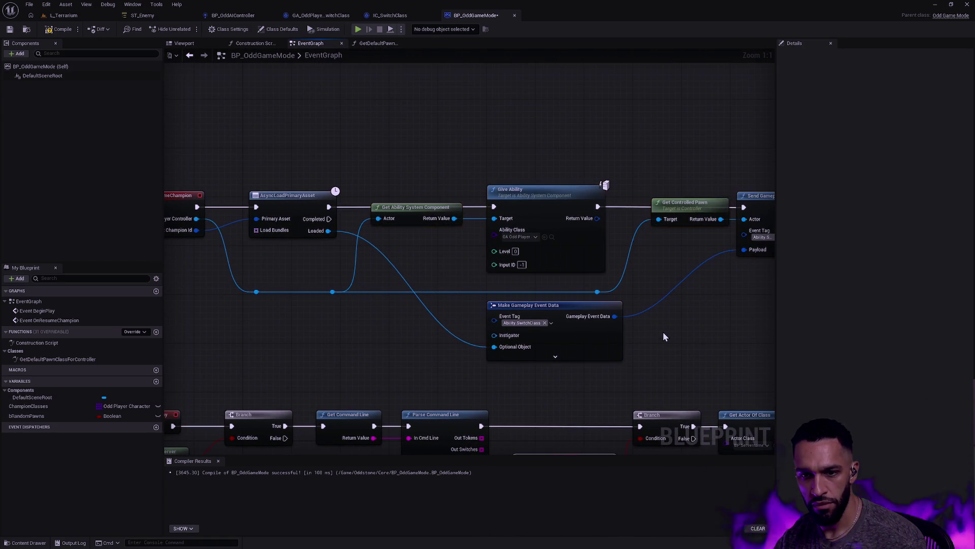
mouse_move(617, 282)
left_mouse_down()
mouse_move(559, 300)
mouse_move(239, 302)
left_mouse_up()
left_click(424, 326)
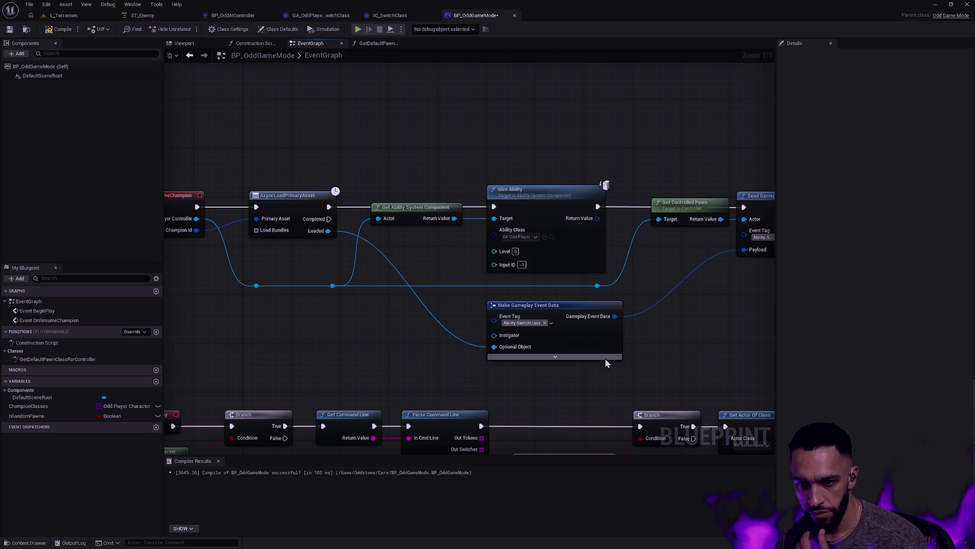
left_click_drag(712, 296, 564, 290)
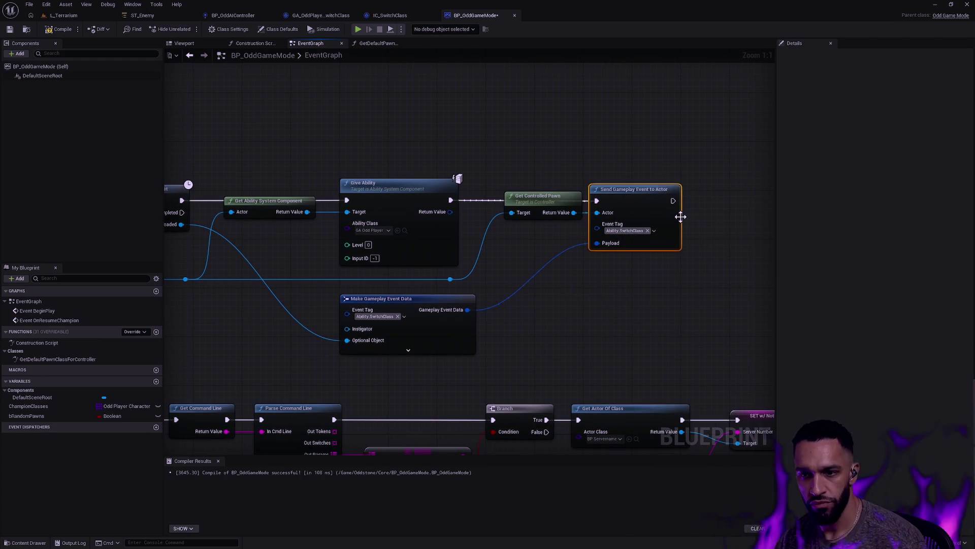
left_click(60, 29)
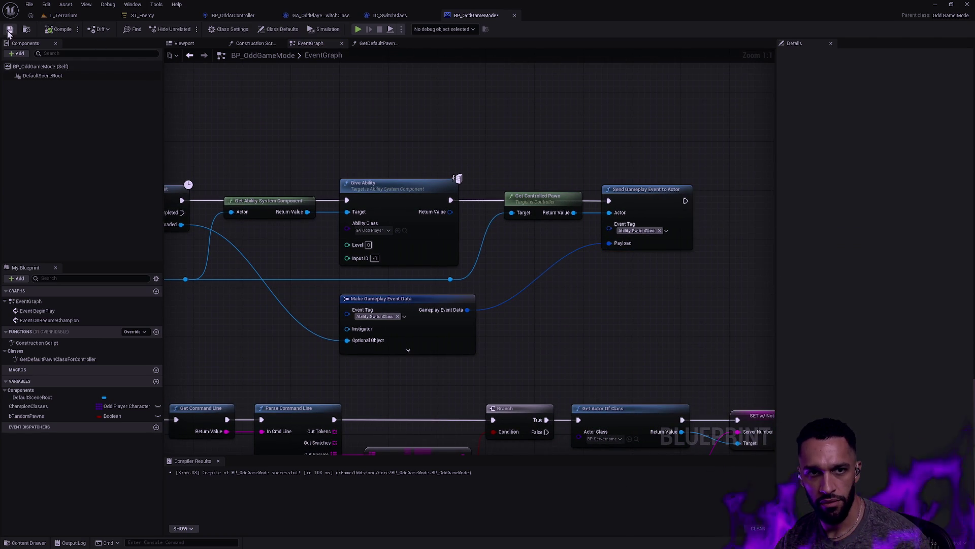
left_click_drag(400, 130, 505, 125)
mouse_move(660, 158)
left_mouse_down()
mouse_move(721, 257)
mouse_move(788, 293)
mouse_move(897, 300)
left_mouse_up()
left_click(703, 288)
mouse_move(730, 314)
left_mouse_down()
mouse_move(653, 320)
mouse_move(663, 320)
left_mouse_up()
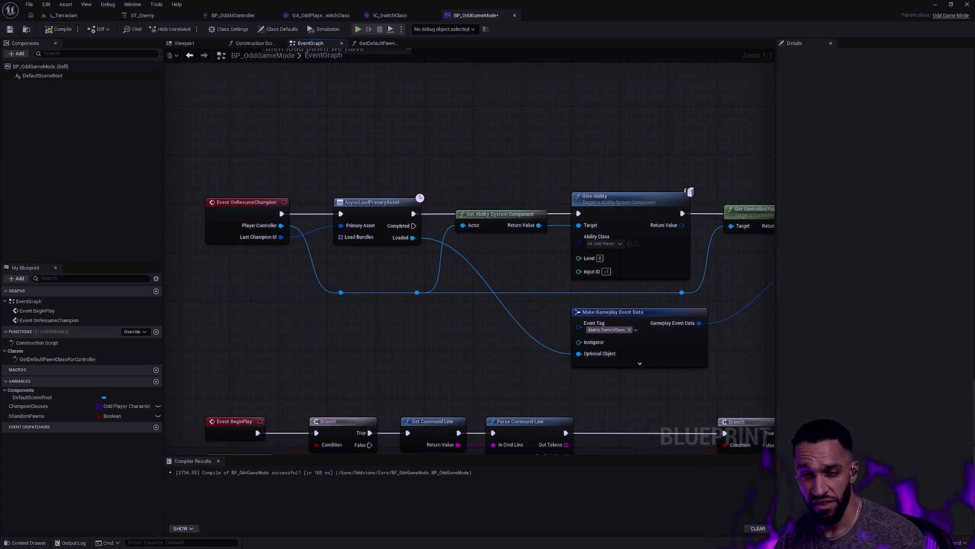
left_click_drag(229, 144, 271, 255)
mouse_move(297, 293)
left_mouse_down()
mouse_move(322, 315)
mouse_move(302, 258)
left_mouse_up()
mouse_move(349, 146)
left_mouse_down()
mouse_move(413, 250)
mouse_move(283, 163)
left_mouse_up()
left_click_drag(221, 146, 283, 282)
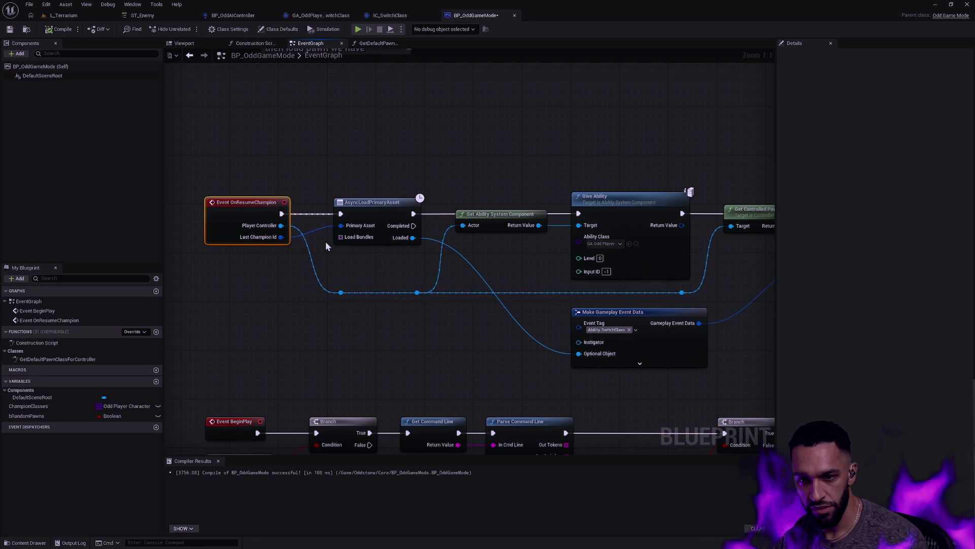
left_click_drag(498, 254, 376, 267)
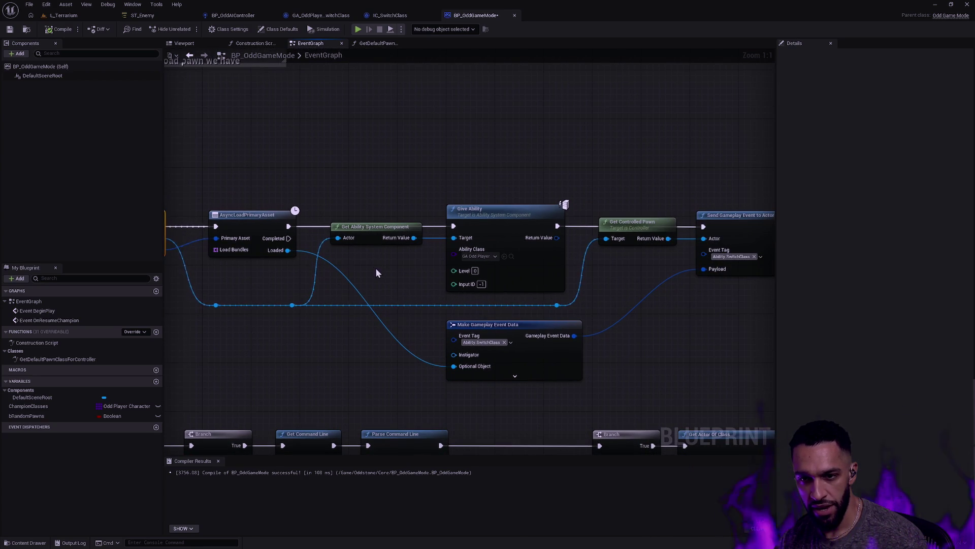
mouse_move(390, 170)
left_mouse_down()
mouse_move(517, 223)
mouse_move(520, 273)
left_mouse_up()
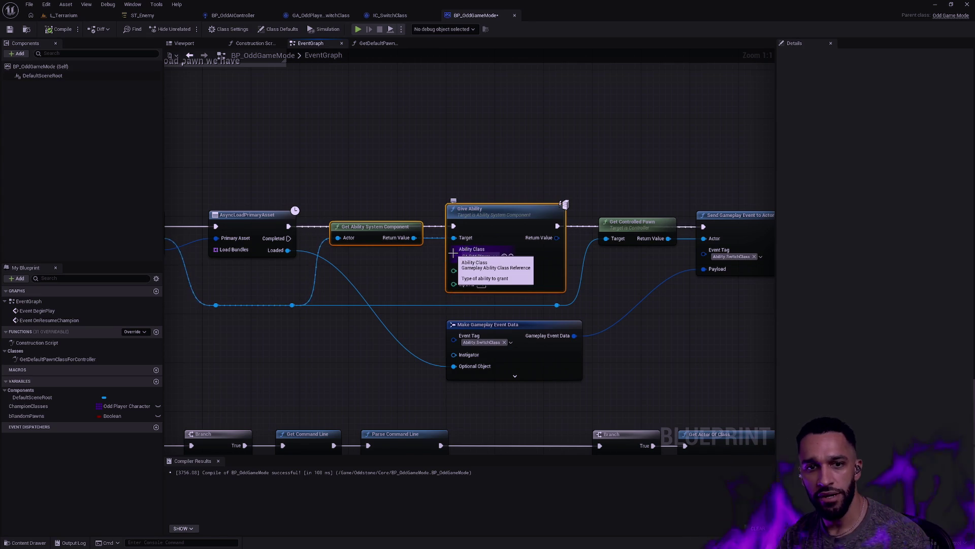
left_click(452, 178)
mouse_move(383, 161)
left_mouse_down()
mouse_move(472, 241)
mouse_move(421, 216)
mouse_move(478, 251)
left_mouse_up()
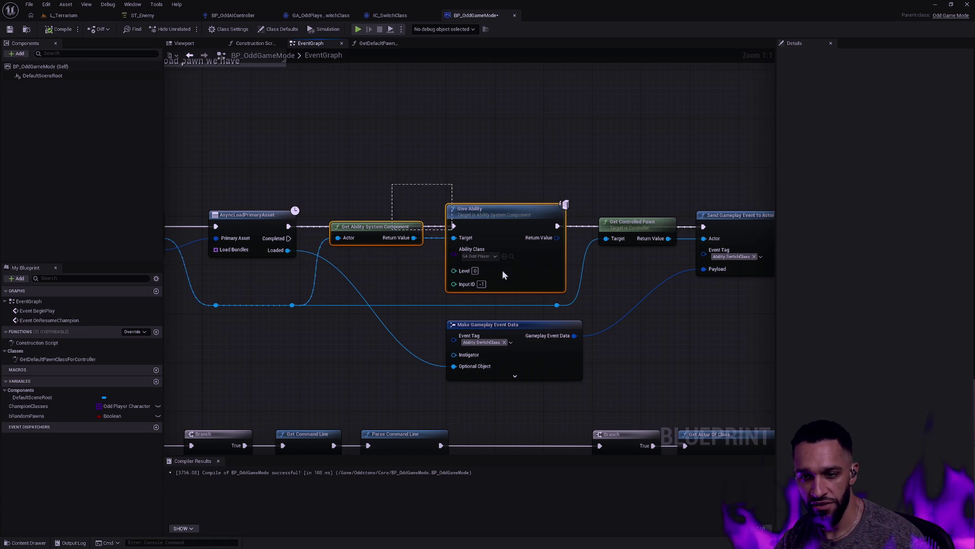
left_click_drag(622, 279, 613, 278)
left_click(501, 368)
mouse_move(647, 331)
left_mouse_down()
mouse_move(618, 344)
mouse_move(495, 349)
left_mouse_up()
left_click_drag(671, 344, 617, 214)
left_click(568, 315)
left_click_drag(568, 315, 548, 178)
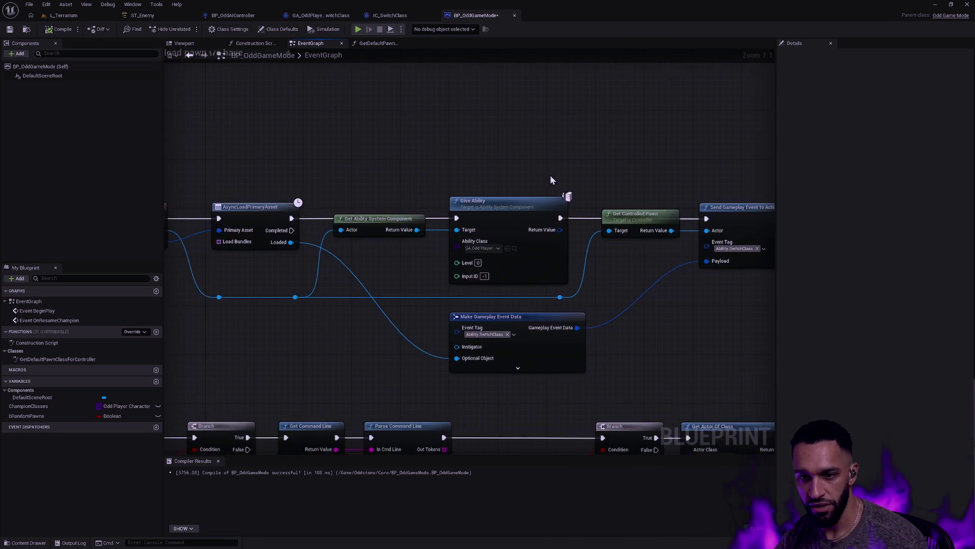
scroll(548, 179, "down", 2)
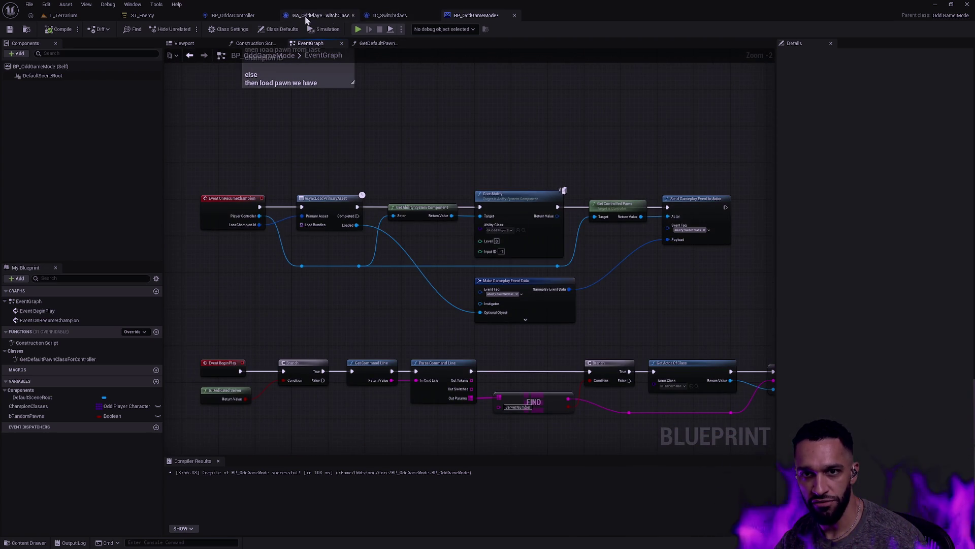
left_click(320, 15)
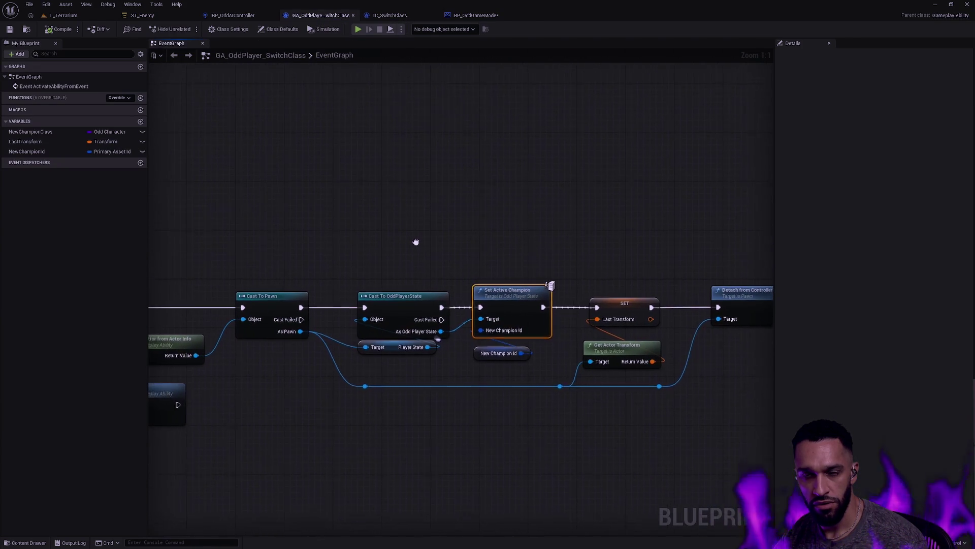
left_click(487, 16)
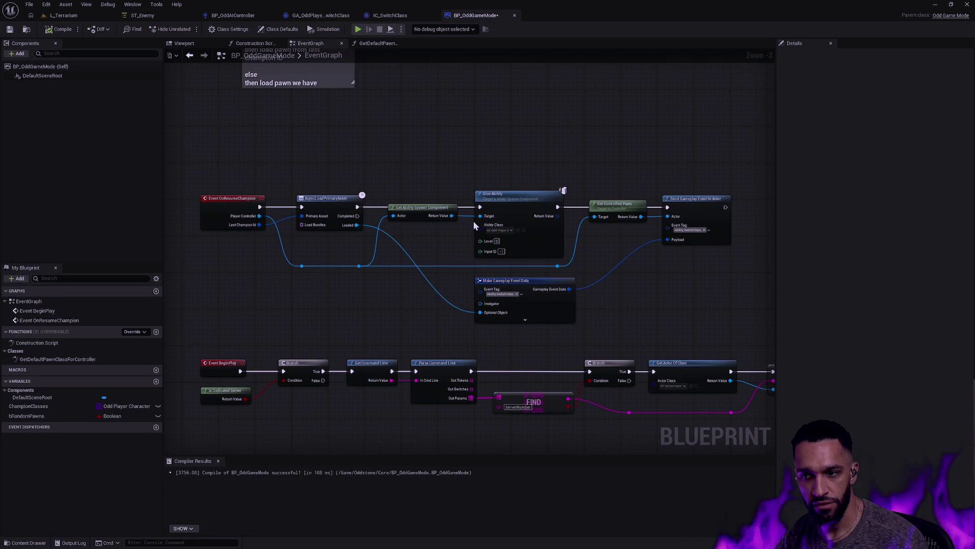
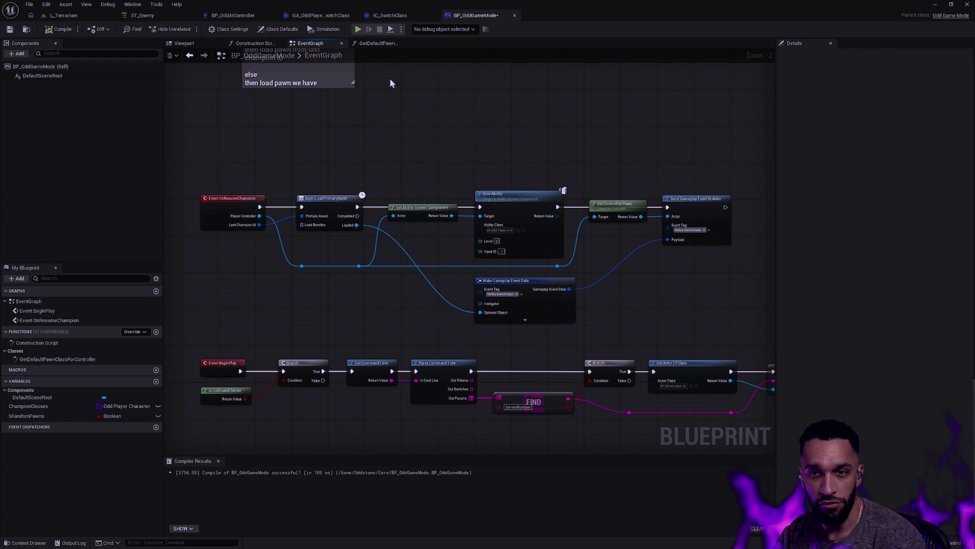
Review the GA_OddPlayer_SwitchClass ability chain through its cast, set-champion, SpawnActor and Possess nodes.
left_click(317, 15)
scroll(439, 161, "down", 5)
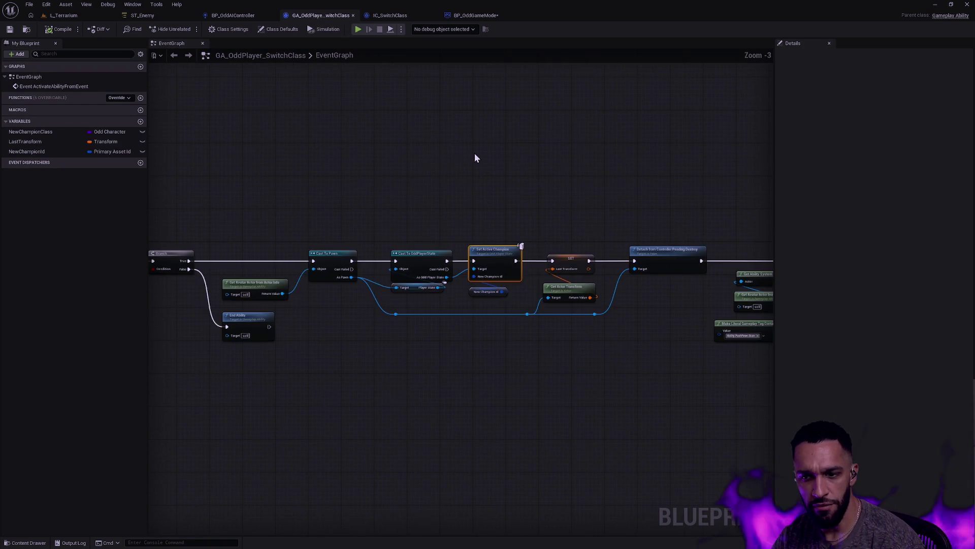
scroll(518, 214, "up", 3)
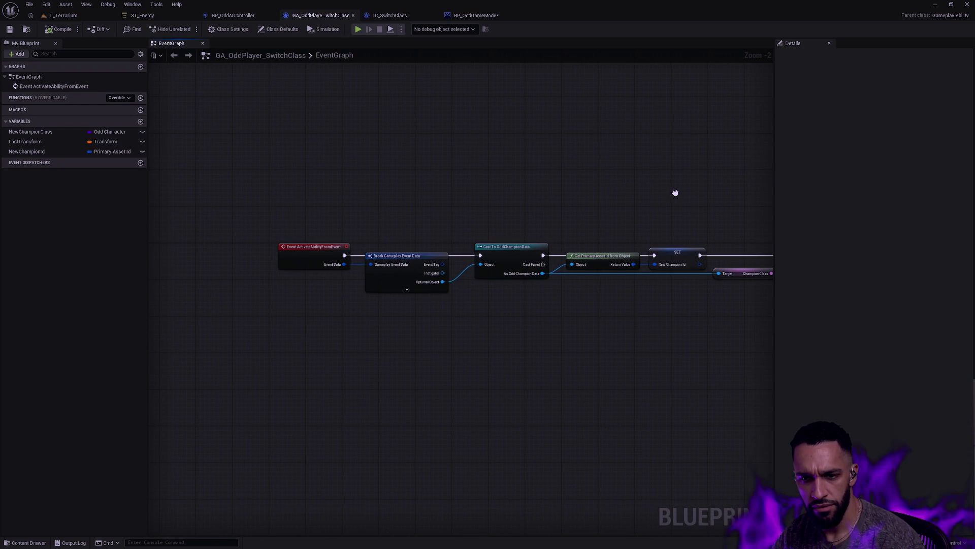
left_click_drag(675, 193, 433, 173)
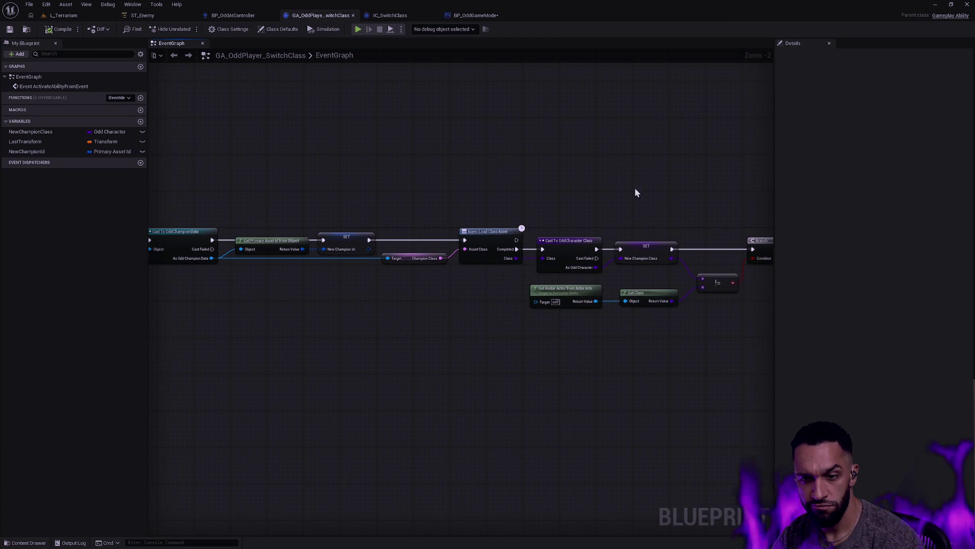
mouse_move(714, 196)
left_mouse_down()
mouse_move(410, 215)
mouse_move(296, 249)
left_mouse_up()
mouse_move(561, 252)
left_mouse_down()
mouse_move(504, 213)
mouse_move(485, 223)
mouse_move(525, 165)
mouse_move(619, 161)
left_mouse_up()
scroll(511, 224, "down", 1)
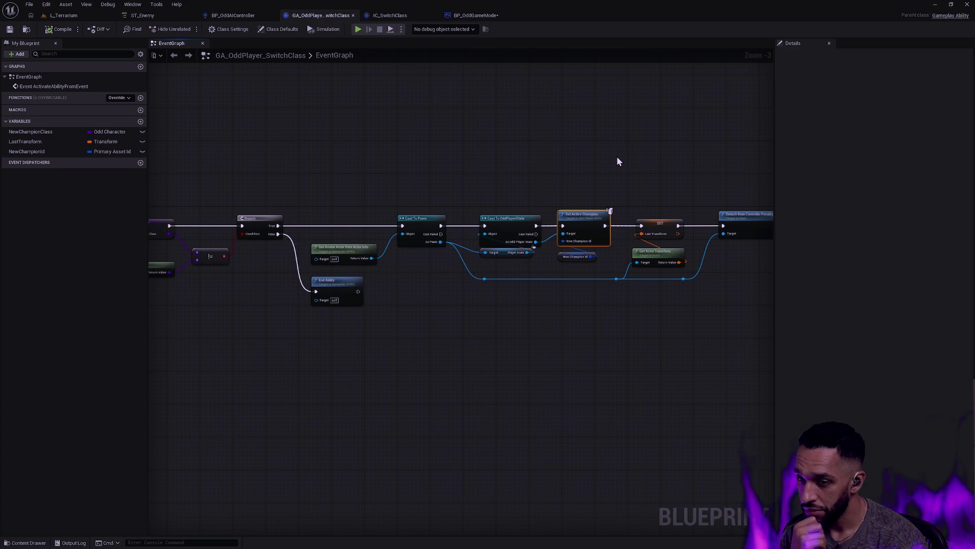
mouse_move(611, 158)
left_mouse_down()
mouse_move(513, 187)
mouse_move(308, 192)
left_mouse_up()
left_click_drag(572, 211, 251, 159)
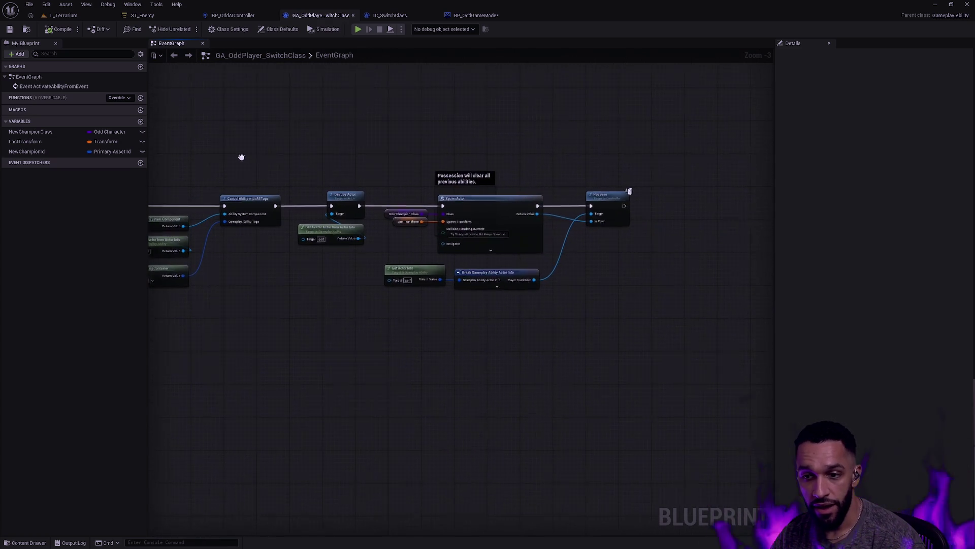
left_click(476, 15)
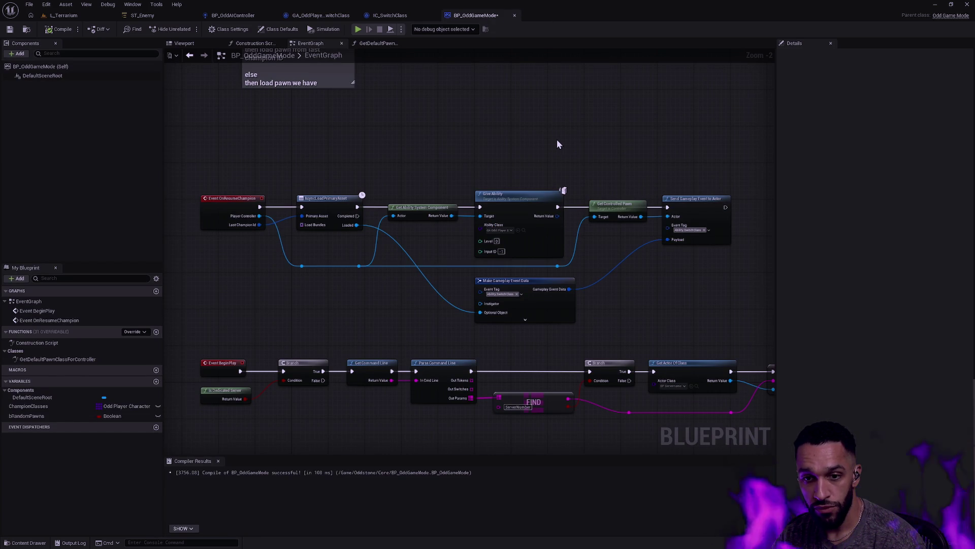
Recompile BP_OddGameMode and start a play-in-editor session in L_Terrarium.
left_click(59, 29)
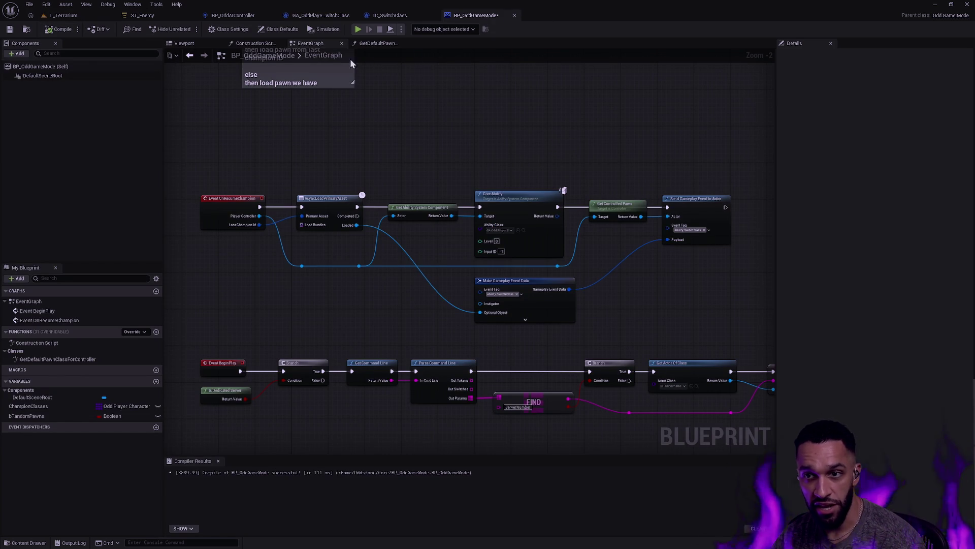
left_click(63, 16)
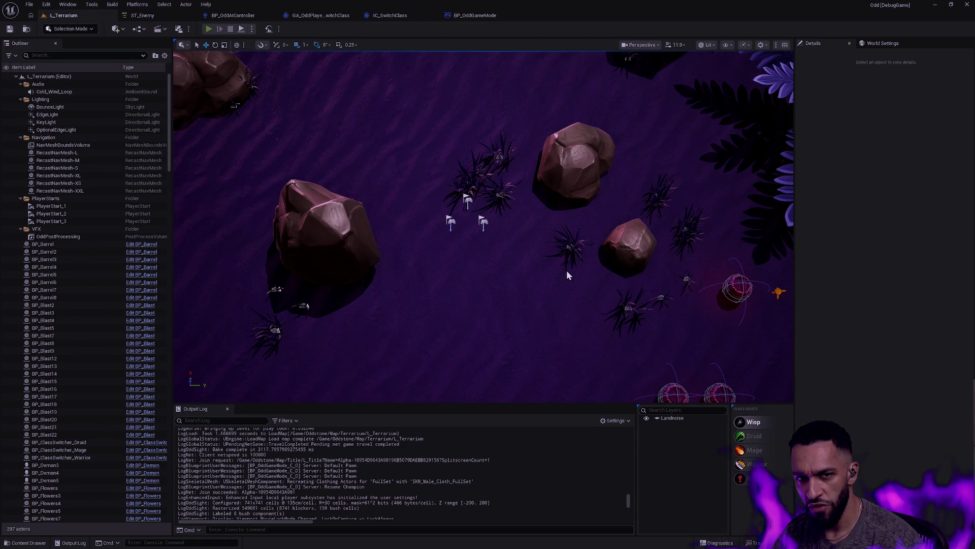
key("alt+p")
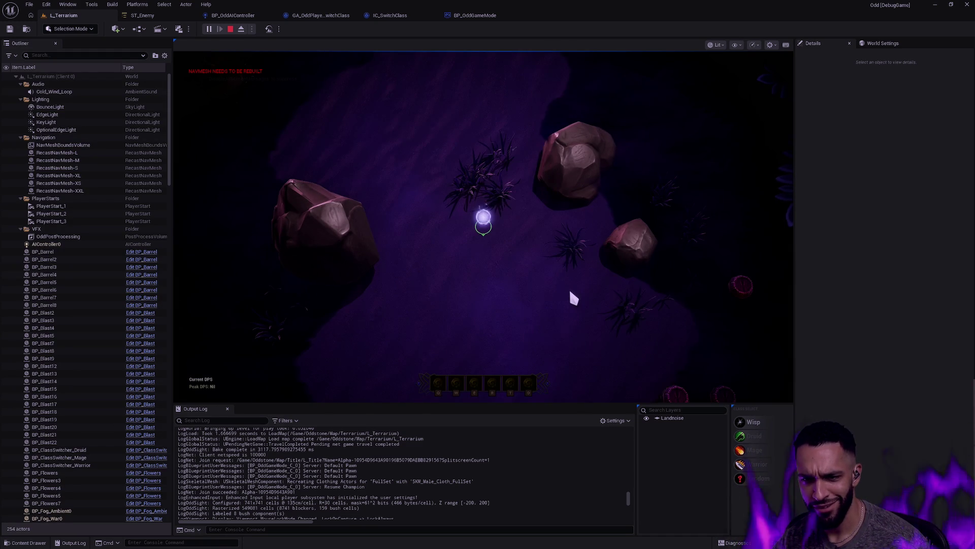
Walk the wisp to the Warrior pedestal, turn it into the Warrior with F, then stop play.
right_click(501, 233)
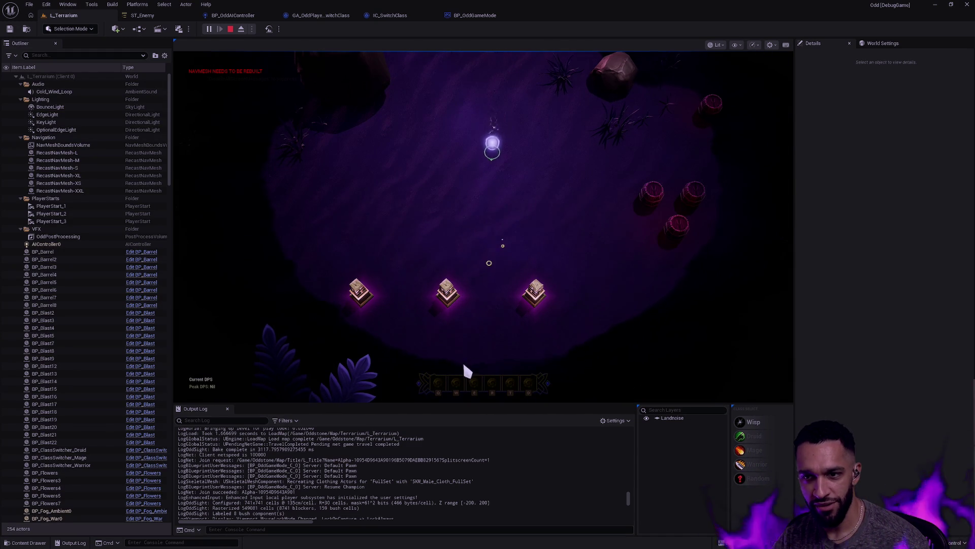
right_click(477, 290)
right_click(534, 300)
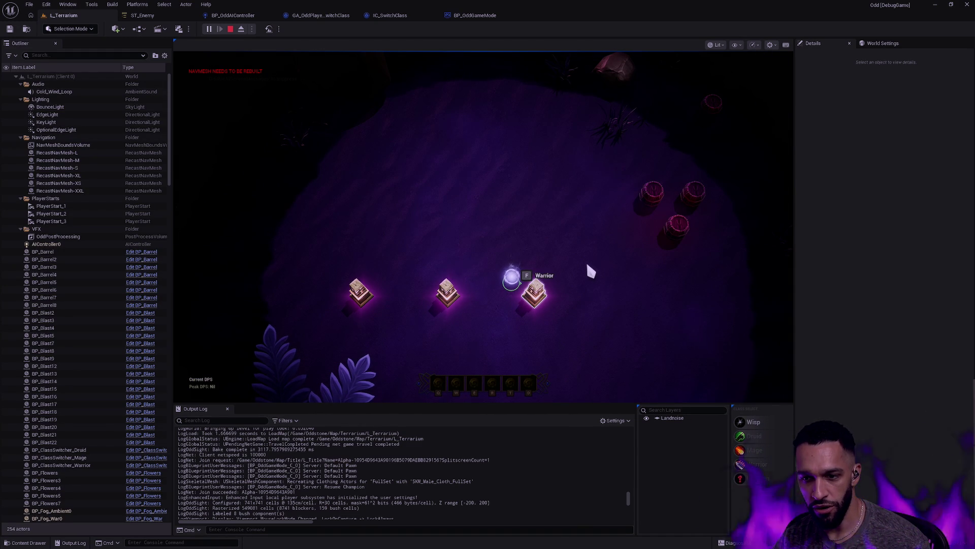
key("f")
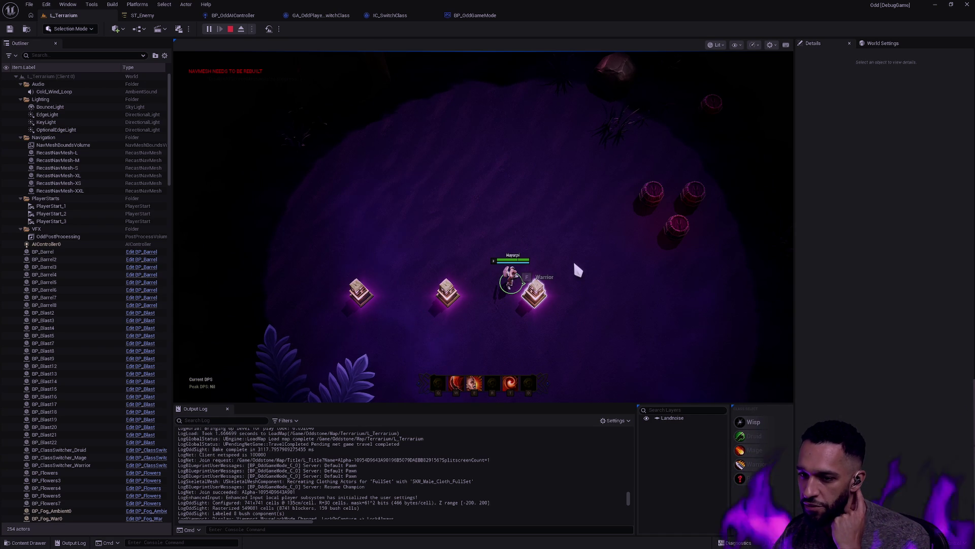
right_click(510, 216)
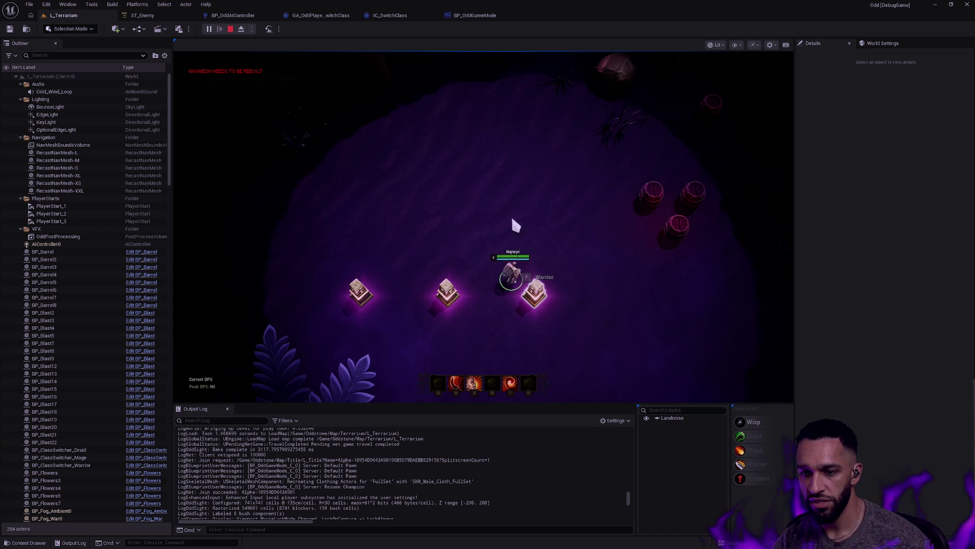
key("Escape")
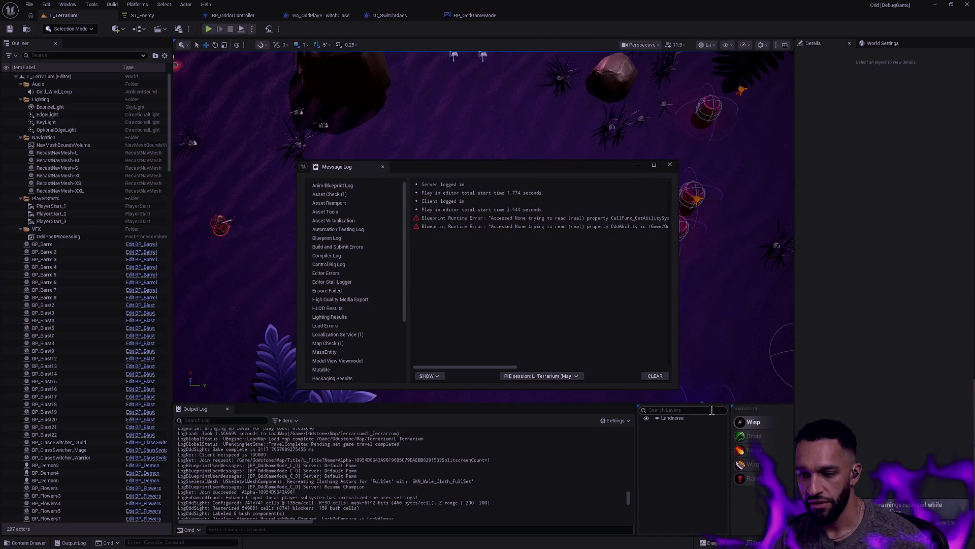
Clear and close the Message Log, run a second play test, then go back to BP_OddGameMode's event graph.
left_click(655, 376)
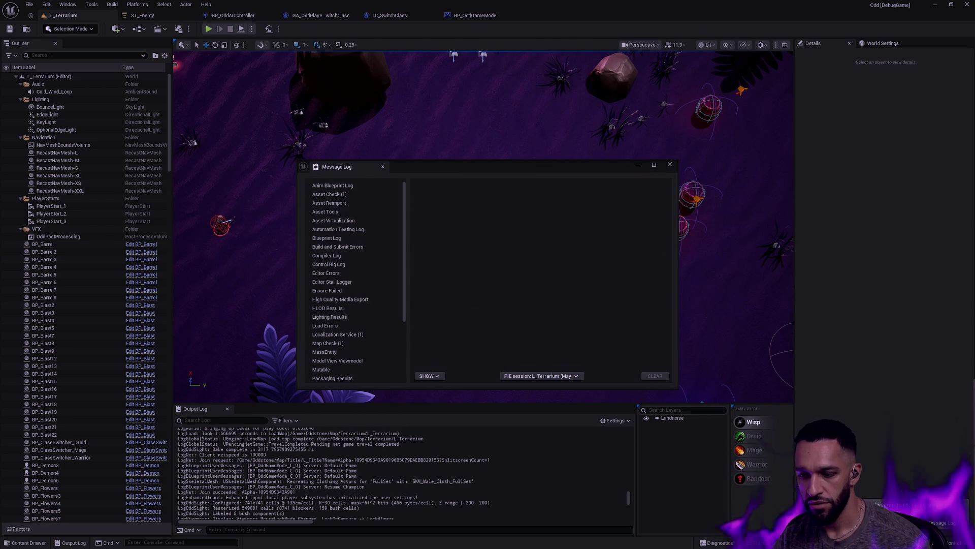
left_click(670, 164)
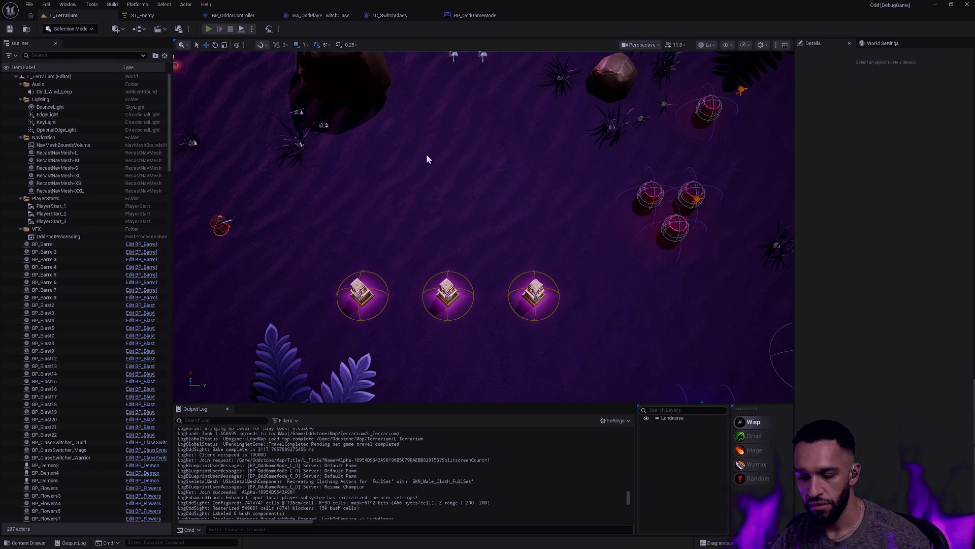
key("alt+p")
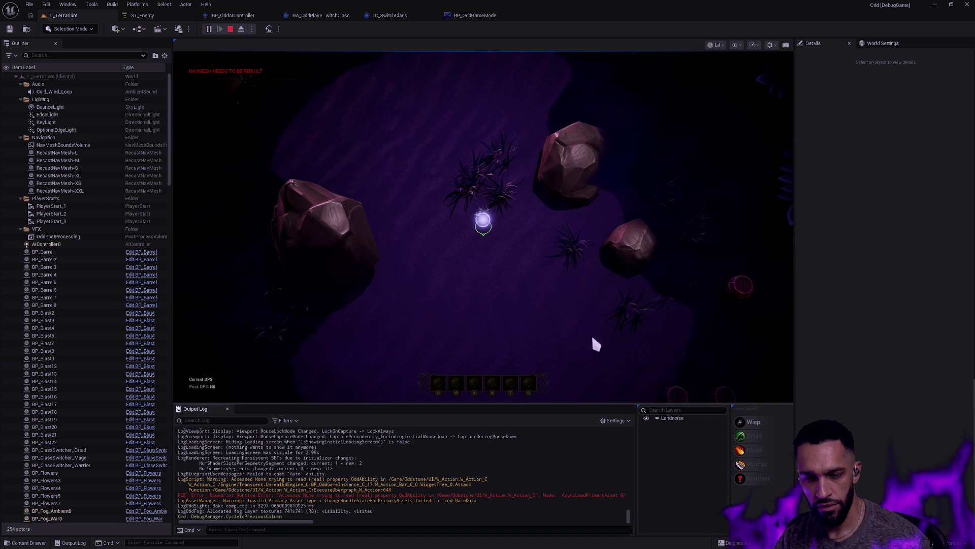
key("Escape")
left_click(492, 14)
left_click(690, 180)
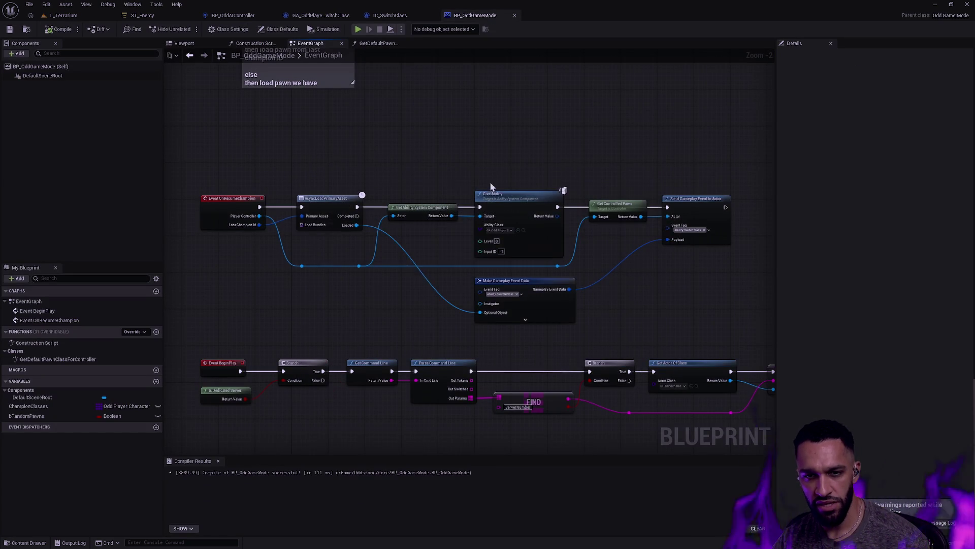
Add a Print String node after AsyncLoadPrimaryAsset's completion.
mouse_move(412, 235)
left_mouse_down()
mouse_move(469, 193)
mouse_move(414, 254)
mouse_move(449, 190)
mouse_move(426, 245)
left_mouse_up()
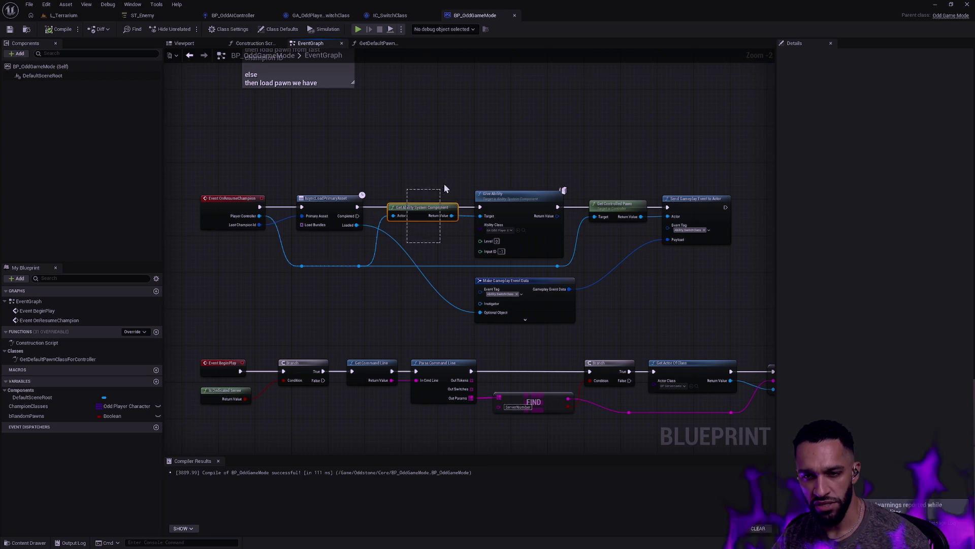
left_click_drag(450, 178, 457, 179)
scroll(458, 178, "up", 2)
left_click_drag(351, 216, 427, 206)
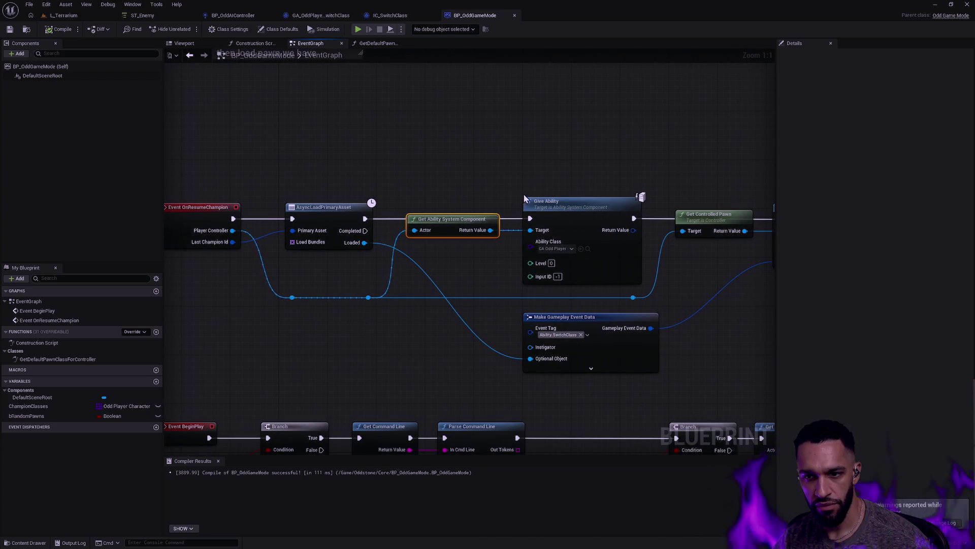
mouse_move(364, 218)
left_mouse_down()
mouse_move(385, 221)
mouse_move(428, 151)
mouse_move(547, 117)
mouse_move(629, 110)
left_mouse_up()
type("print")
key("Return")
Add an Is Valid check on the ability system component, wired between the async load and Print String.
left_click_drag(491, 230, 504, 152)
type("is valid")
left_click(528, 254)
left_click_drag(364, 219, 493, 164)
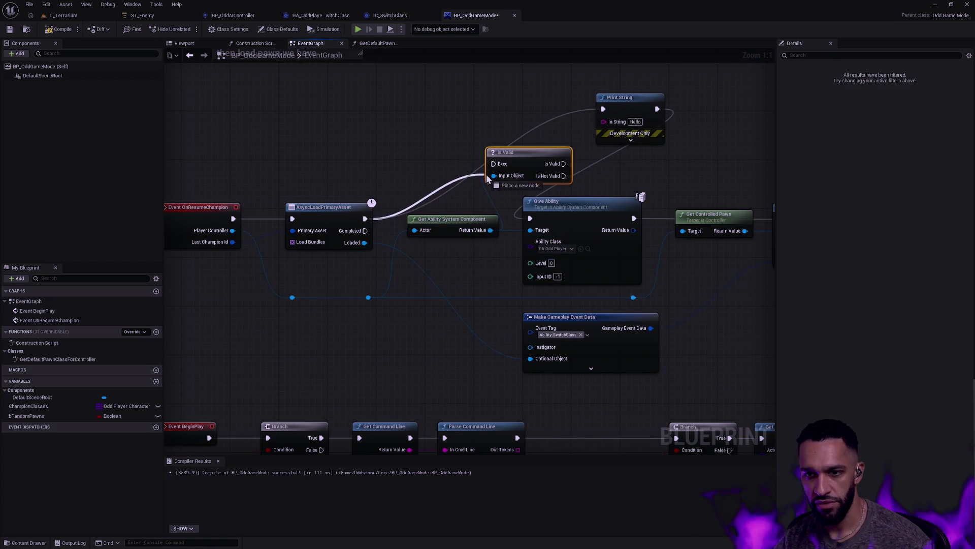
left_click_drag(564, 164, 603, 109)
left_click_drag(527, 151, 498, 116)
left_click(475, 220)
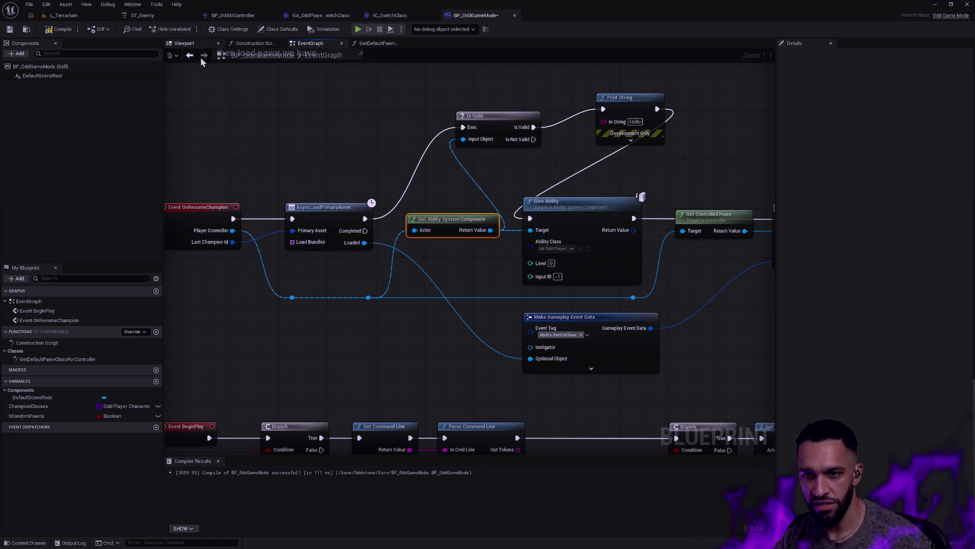
Select the new check nodes alongside the ability nodes and recompile BP_OddGameMode.
left_click(63, 15)
left_click(69, 29)
left_click(479, 17)
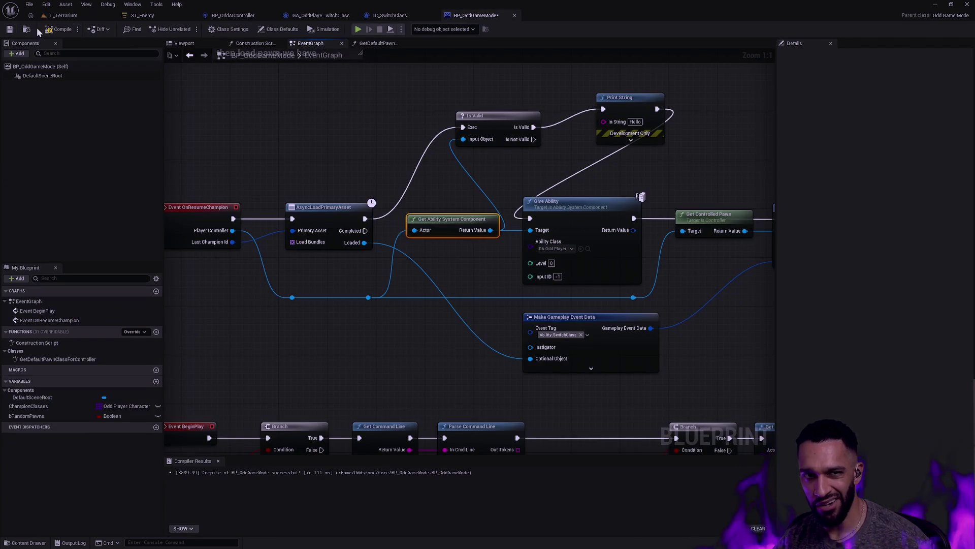
scroll(614, 274, "down", 2)
mouse_move(686, 330)
left_mouse_down()
mouse_move(337, 176)
mouse_move(370, 175)
mouse_move(380, 160)
left_mouse_up()
left_click(63, 29)
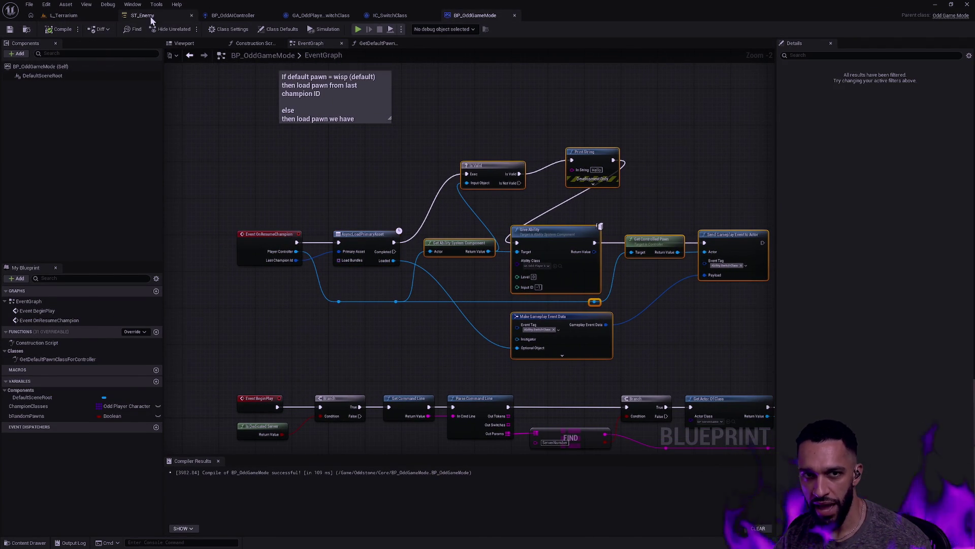
Play-test L_Terrarium twice, moving the wisp toward the pedestals in the first run.
left_click(84, 16)
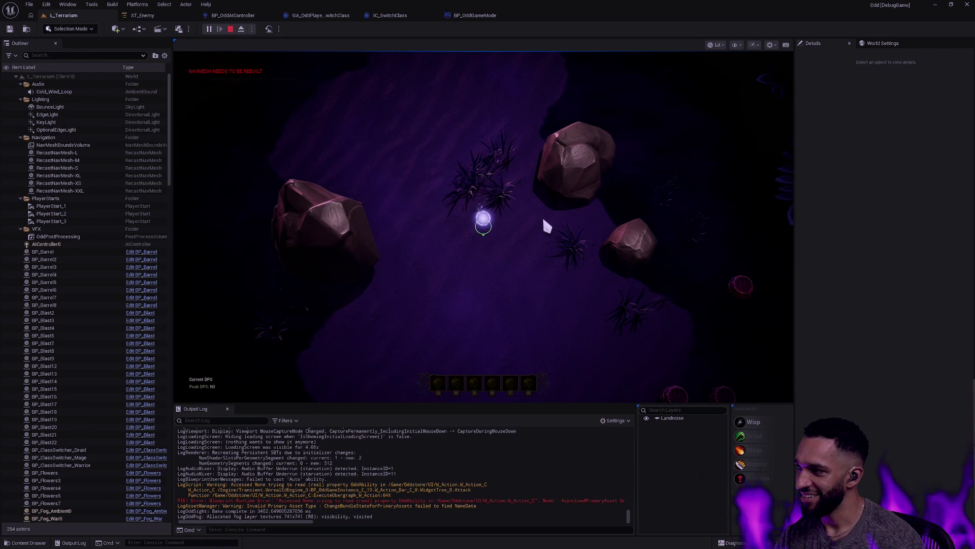
left_click(538, 292)
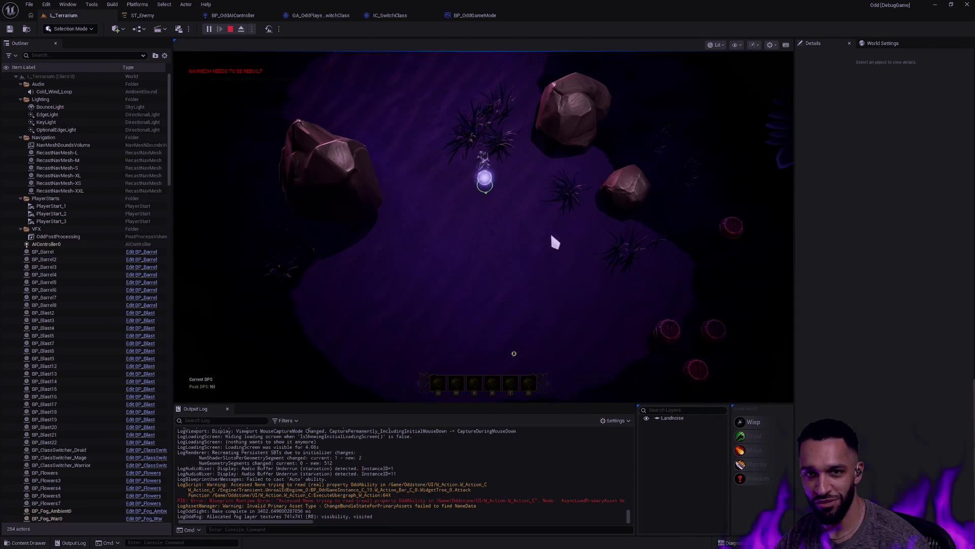
left_click(488, 218)
key("w")
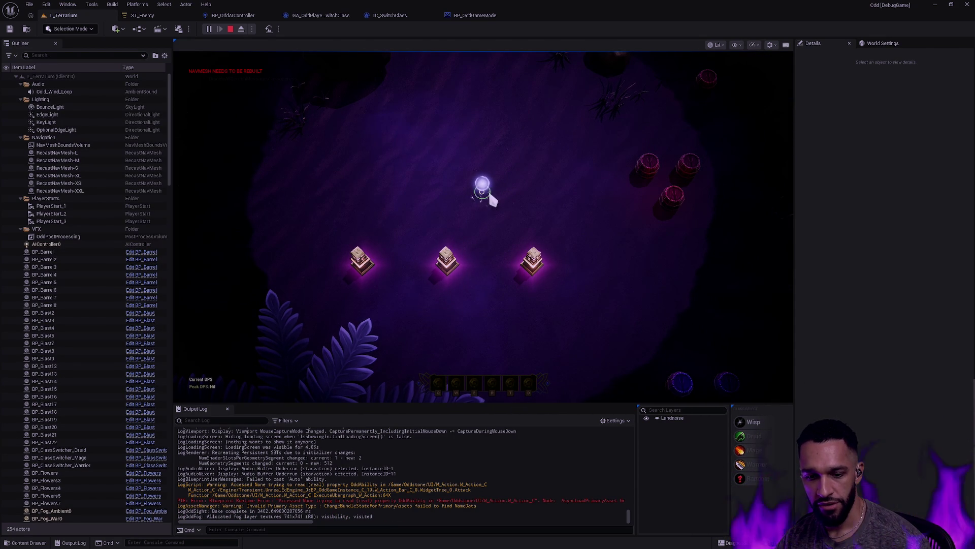
left_click(231, 29)
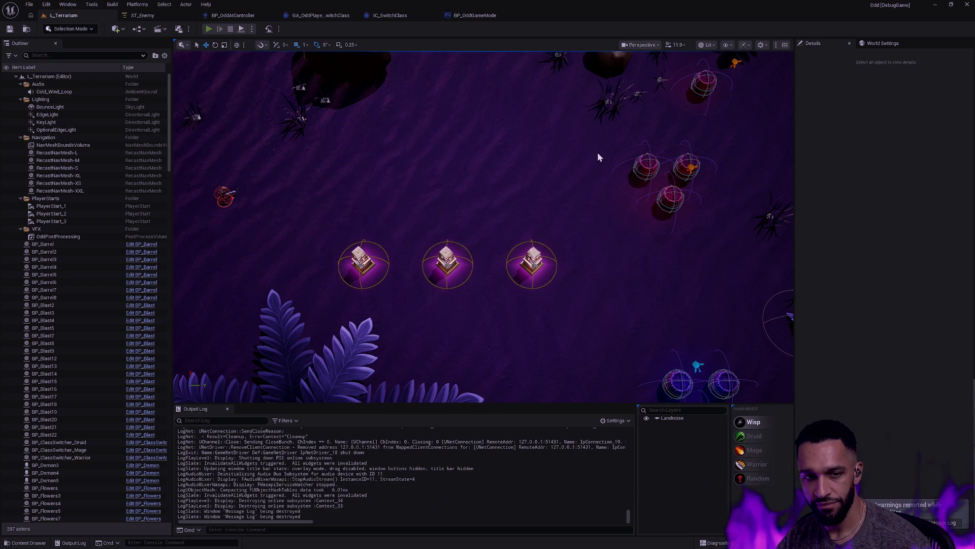
key("alt+p")
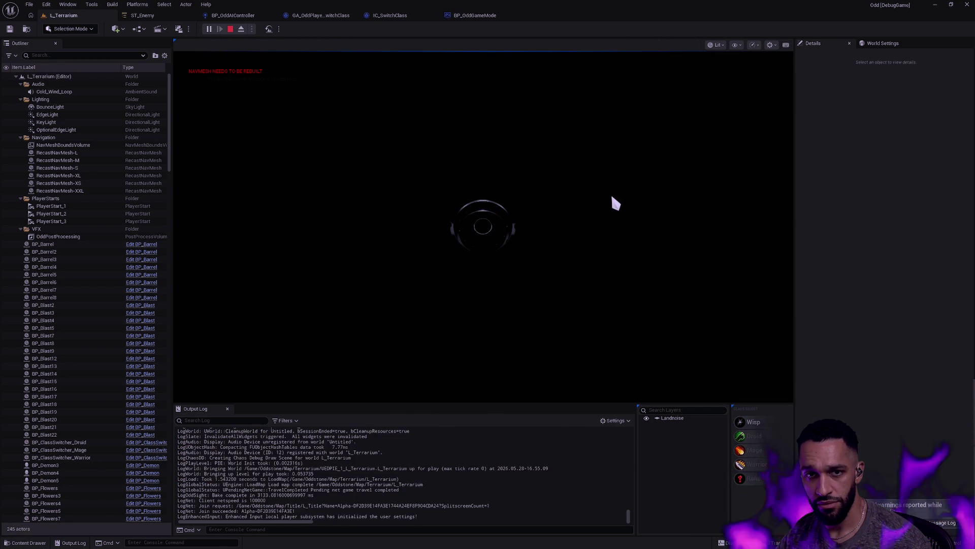
key("Escape")
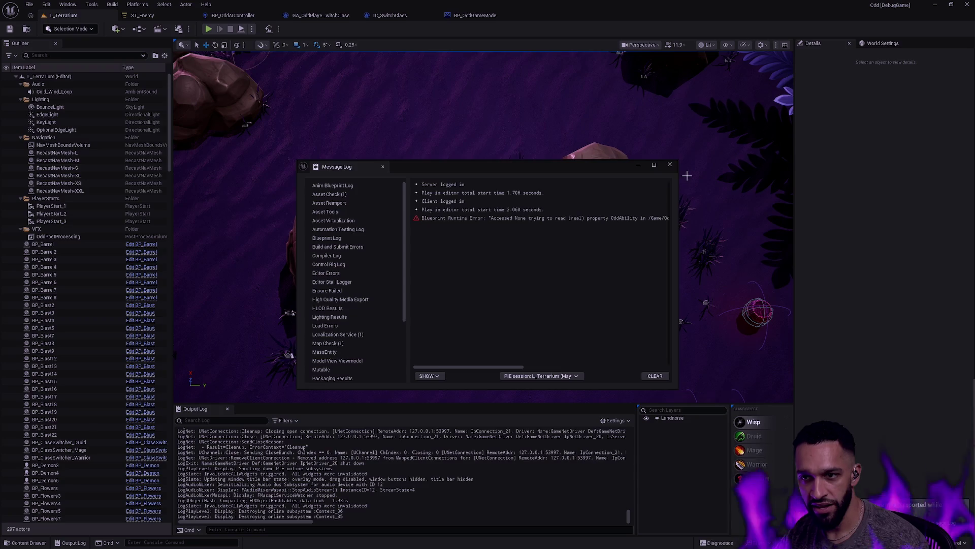
Delete the Is Valid and Print String debug nodes from BP_OddGameMode.
left_click(473, 14)
mouse_move(460, 162)
left_mouse_down()
mouse_move(472, 254)
mouse_move(608, 196)
left_mouse_up()
key("Delete")
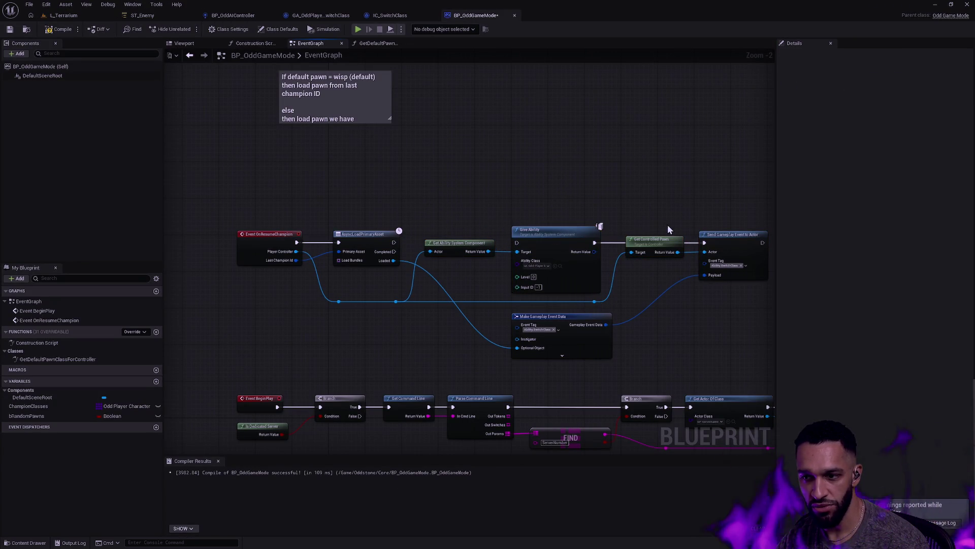
Pan along BP_OddGameMode's resume-champion chain from the OnResumeChampion start node.
left_click_drag(445, 233, 306, 213)
mouse_move(496, 243)
left_mouse_down()
mouse_move(621, 245)
mouse_move(608, 250)
left_mouse_up()
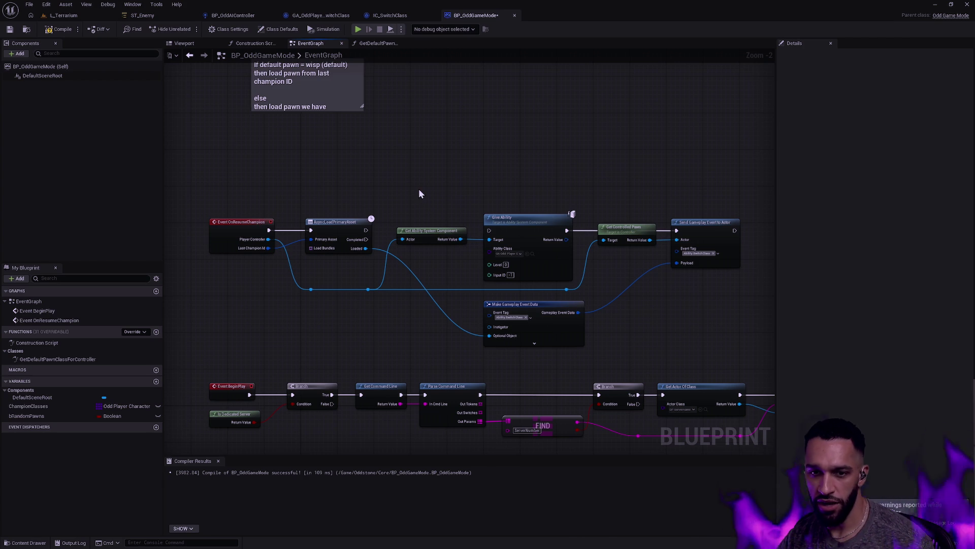
left_click_drag(353, 169, 486, 158)
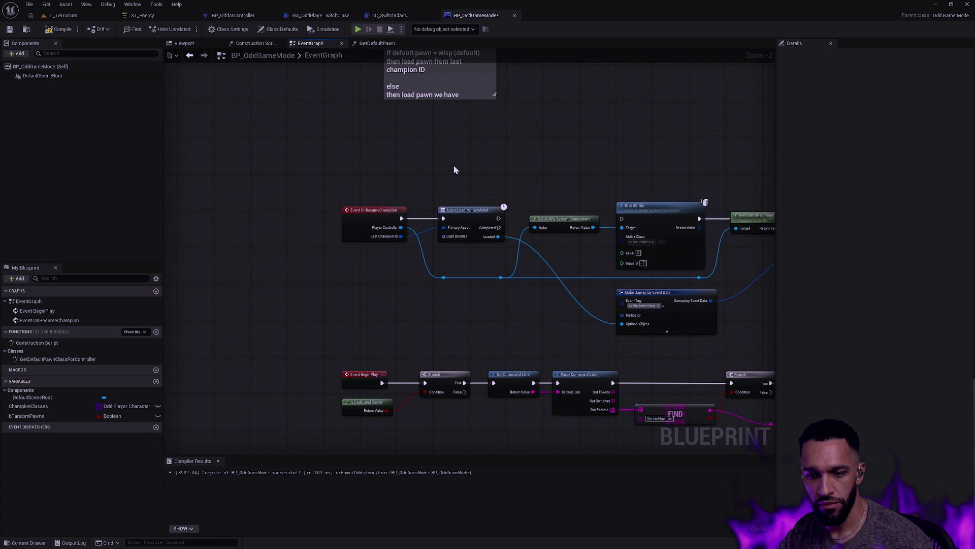
left_click_drag(564, 165, 435, 166)
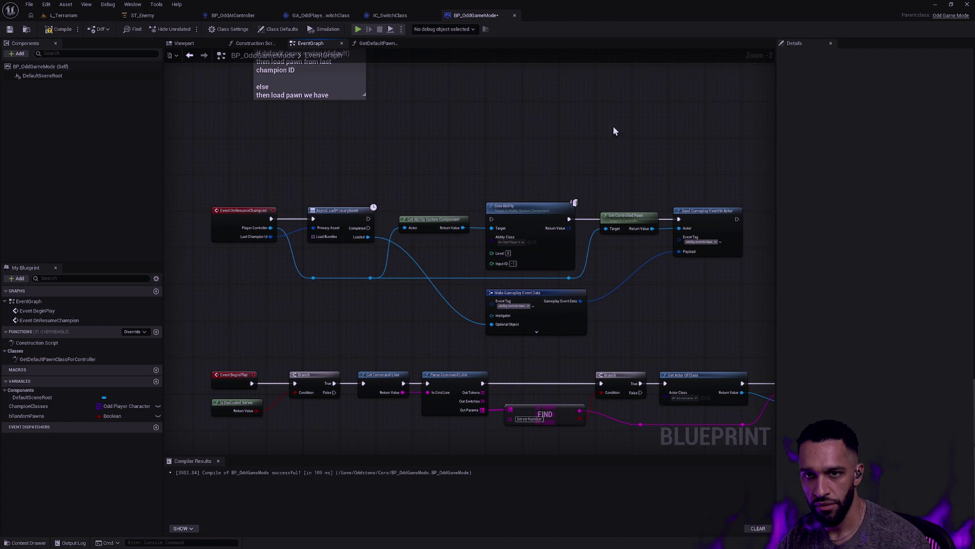
In GA_OddPlayer_SwitchClass, view Event ActivateAbilityFromEvent, Branch, Cast To Pawn and End Ability.
left_click(320, 15)
left_click_drag(342, 144, 485, 169)
left_click_drag(344, 181, 592, 187)
left_click_drag(452, 189, 715, 172)
mouse_move(467, 198)
left_mouse_down()
mouse_move(619, 183)
mouse_move(420, 188)
left_mouse_up()
left_click_drag(653, 183, 387, 159)
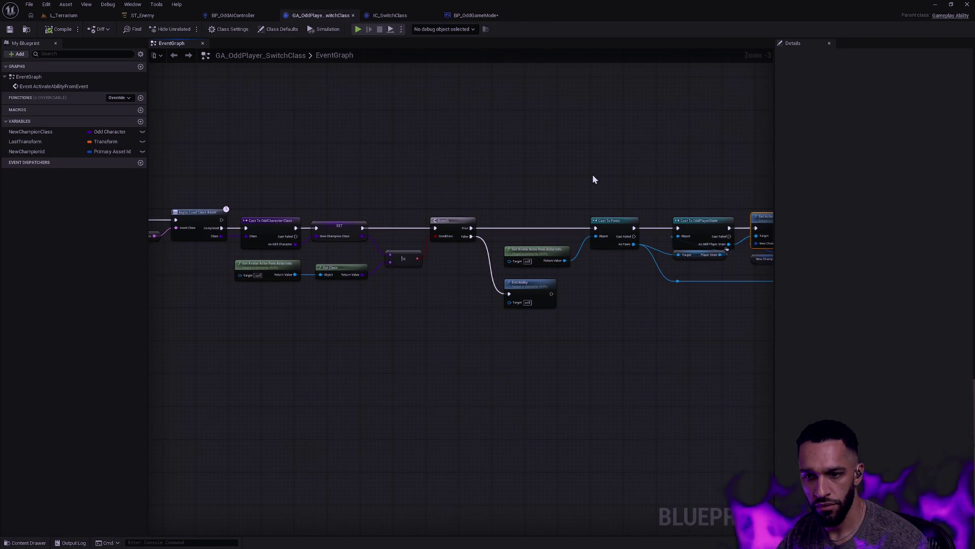
Inspect the ability's Set Active Champion, Cancel Ability, Destroy Actor, SpawnActor and Possess nodes.
left_click_drag(595, 178, 474, 185)
left_click_drag(642, 172, 208, 174)
left_click_drag(501, 152, 324, 150)
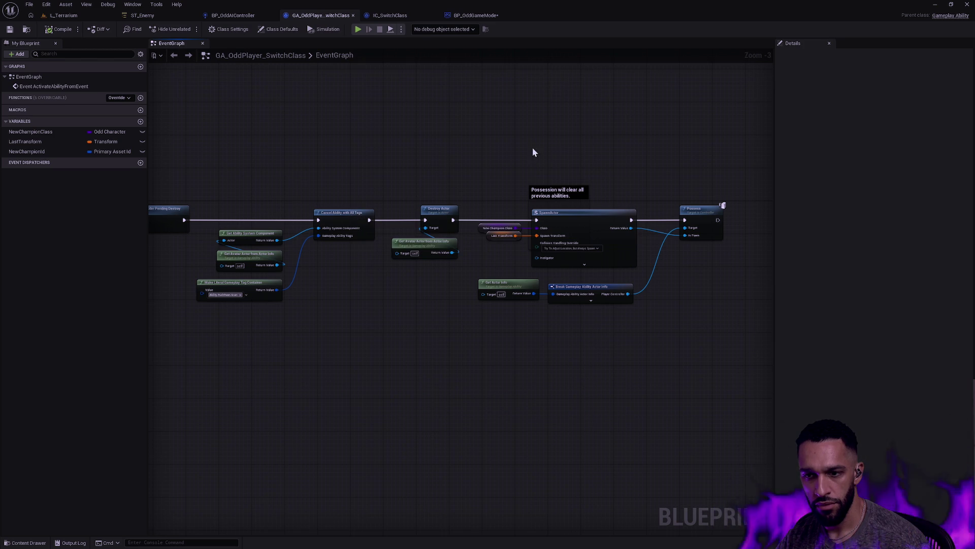
scroll(505, 161, "down", 4)
scroll(559, 229, "up", 1)
left_click_drag(666, 299, 257, 157)
scroll(459, 159, "up", 2)
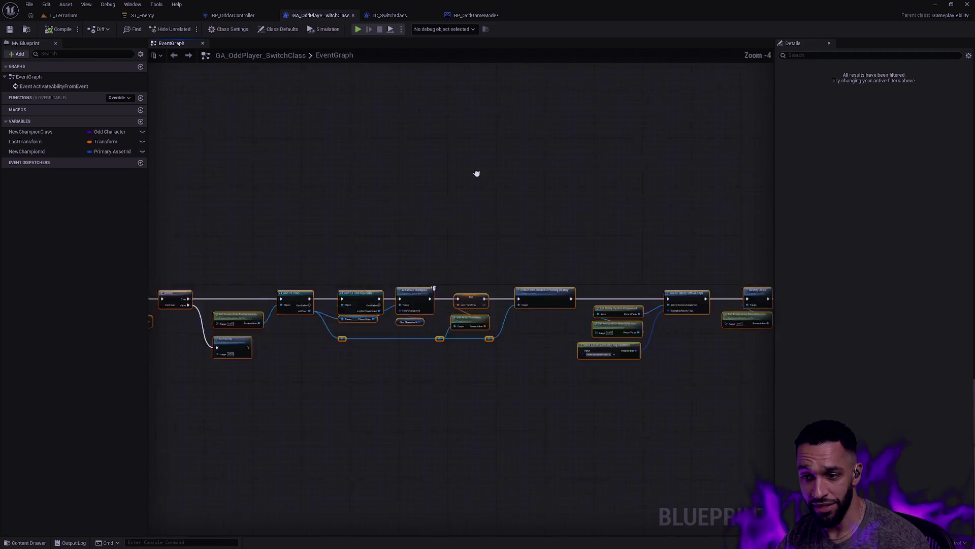
scroll(346, 155, "down", 1)
scroll(599, 196, "up", 5)
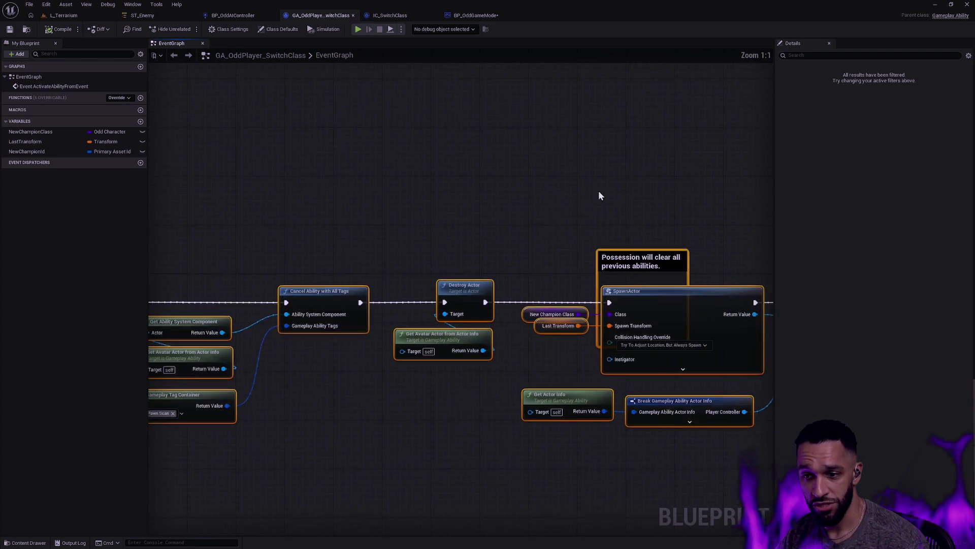
Zoom around the SpawnActor area, then return to the BP_OddGameMode graph.
left_click_drag(599, 195, 366, 138)
left_click(376, 148)
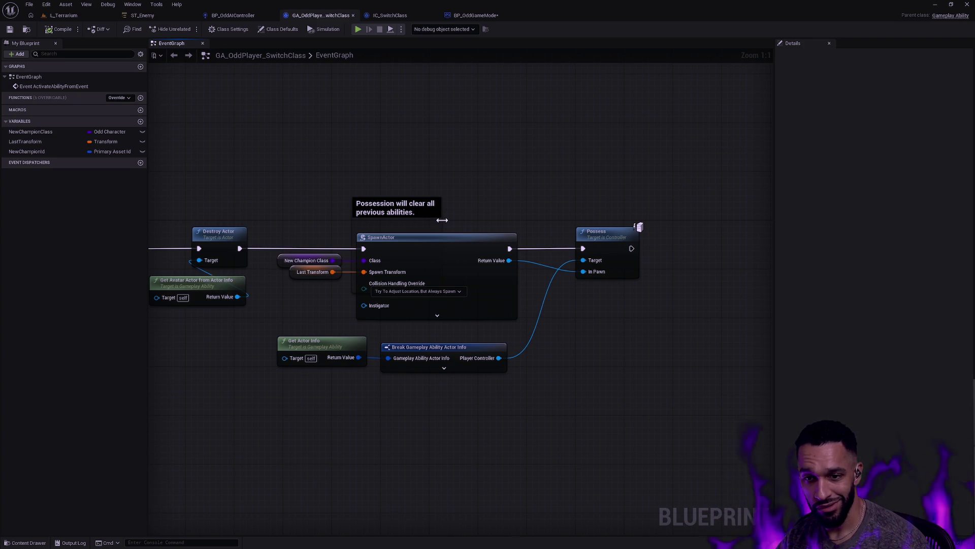
scroll(442, 220, "down", 7)
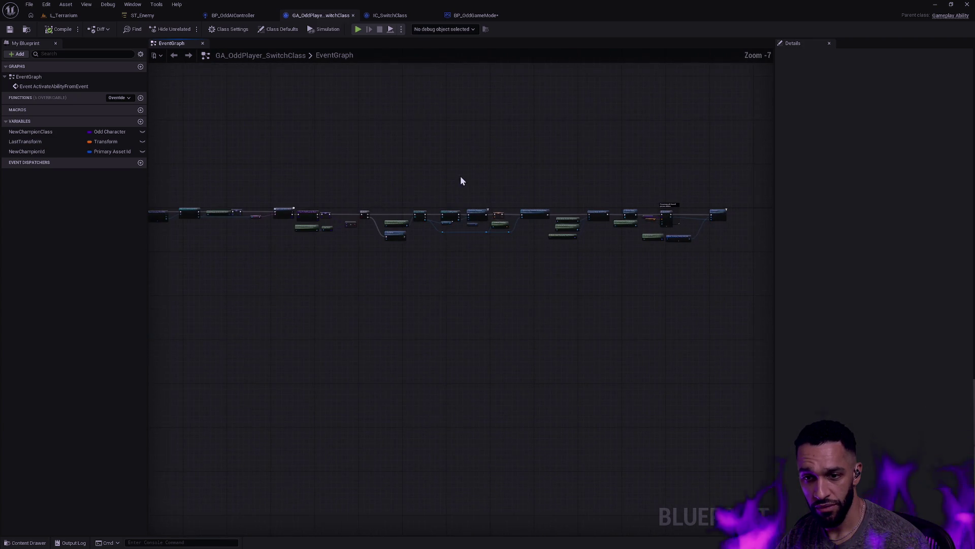
left_click_drag(461, 181, 599, 200)
scroll(623, 211, "up", 4)
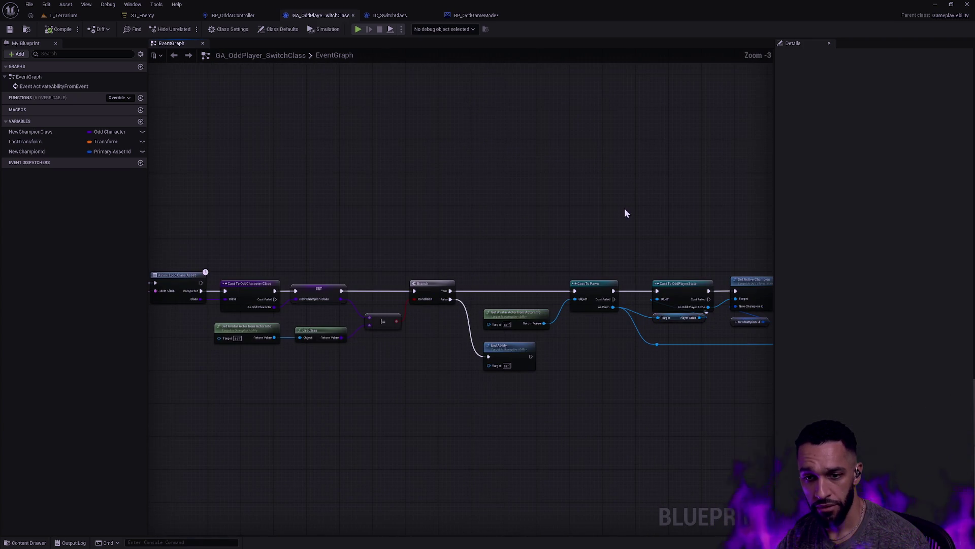
key("ctrl+space")
key("ctrl+space")
left_click(487, 16)
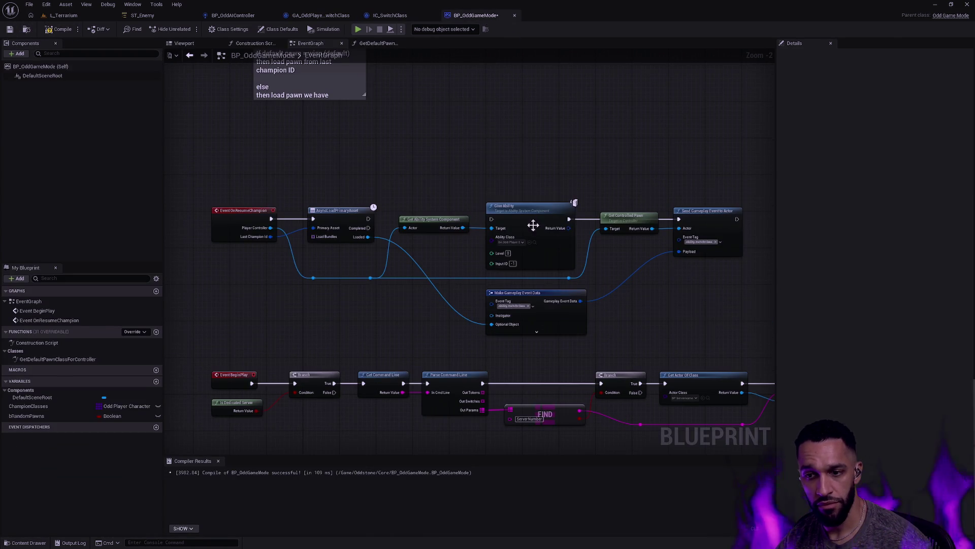
Alt+Tab from Unreal Engine to the Claude Code terminal windows.
key("alt+Tab")
key("alt+Tab")
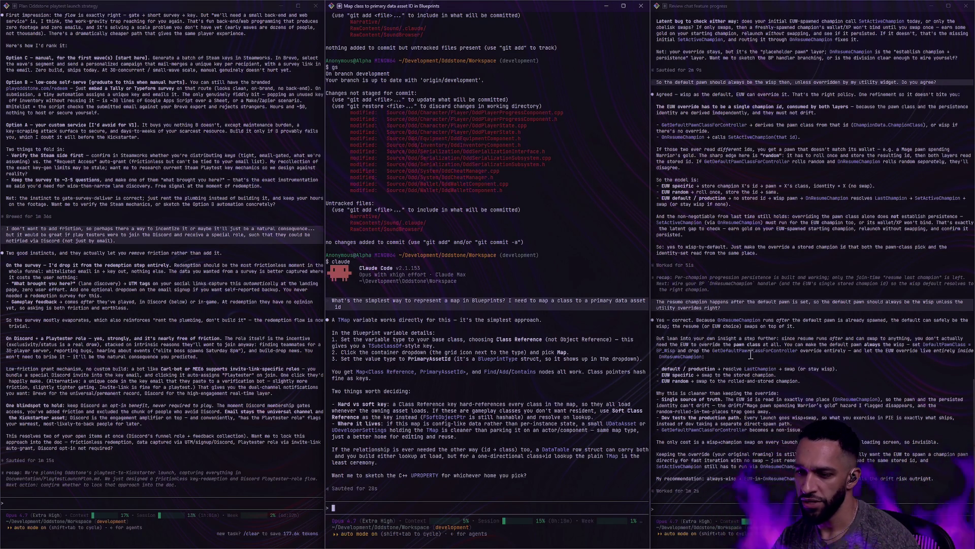
Read the right-hand Claude Code session's reply on resuming the saved champion, then Alt+Tab away.
left_click(865, 357)
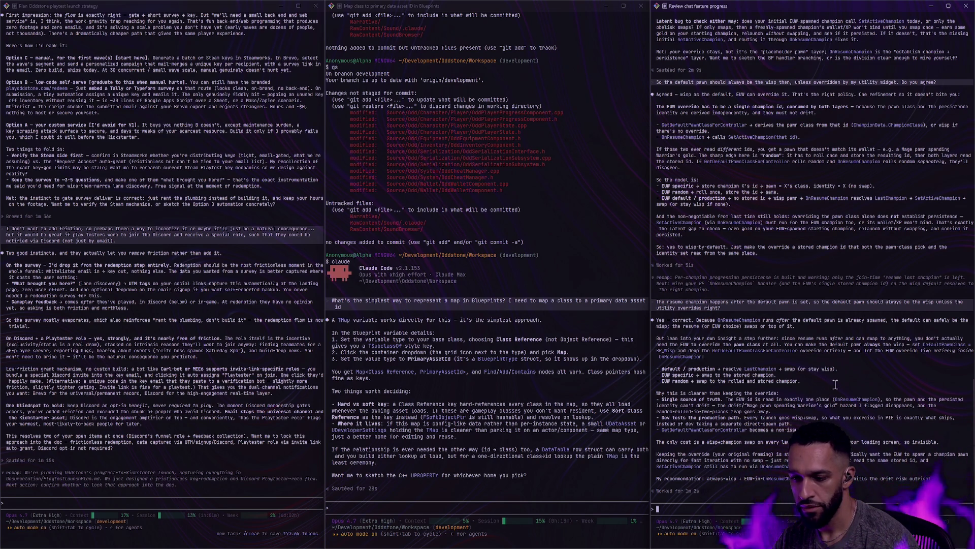
key("alt+Tab")
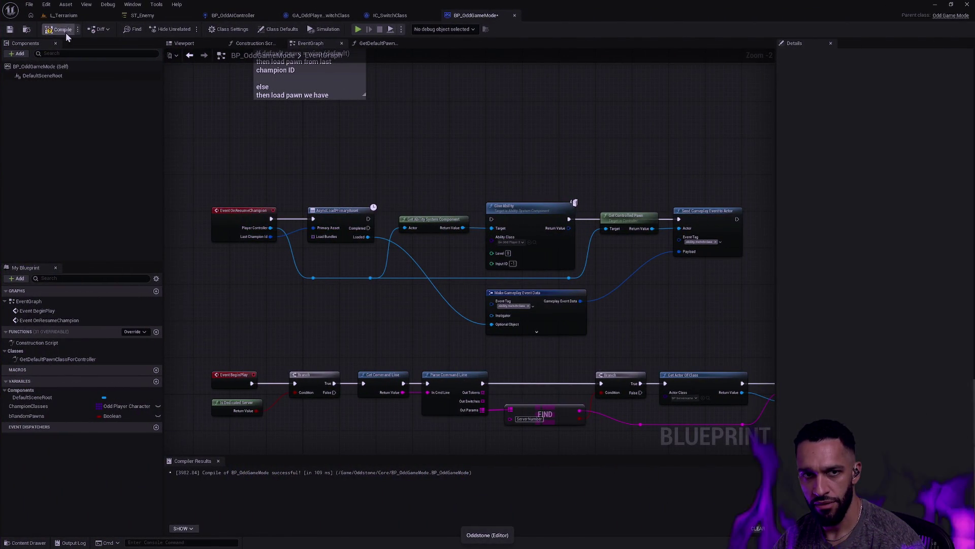
Start a play session in L_Terrarium and swap the wisp for the Mage champion.
left_click(66, 16)
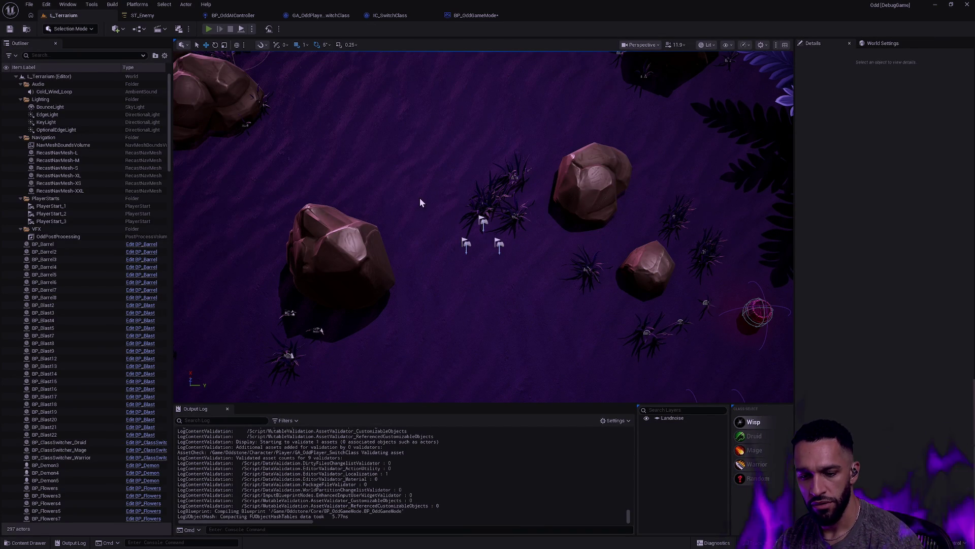
key("alt+p")
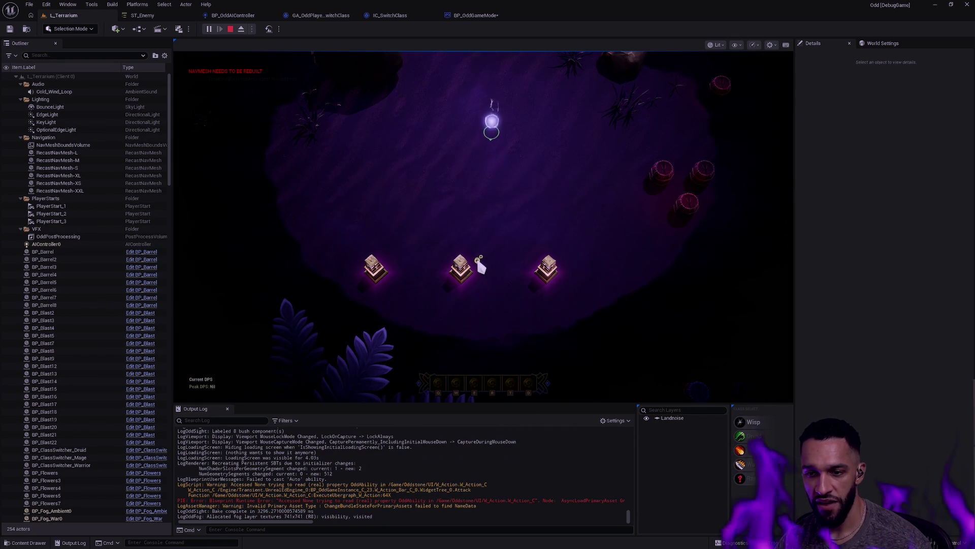
left_click(479, 259)
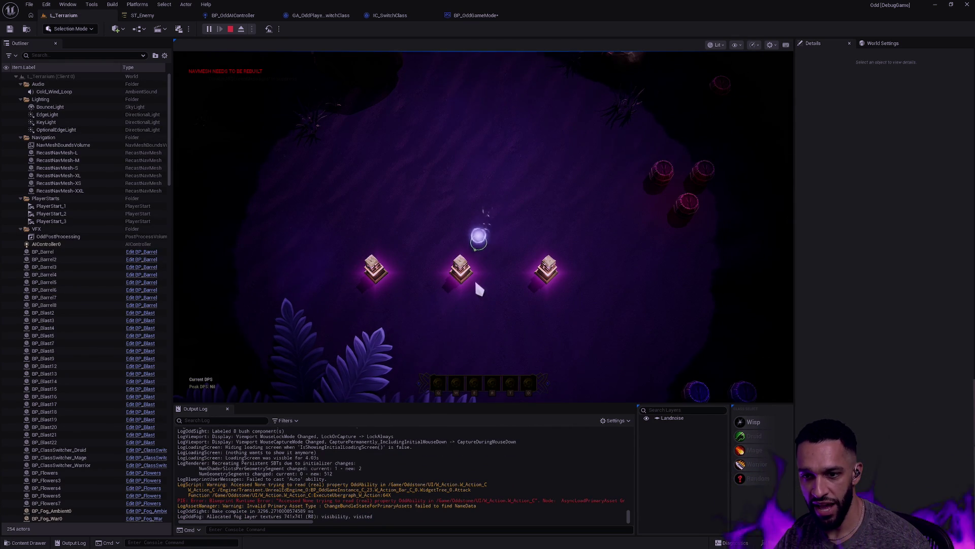
key("f")
Fight and kill the chasing enemy as the Mage, then stop the play session.
left_click(558, 200)
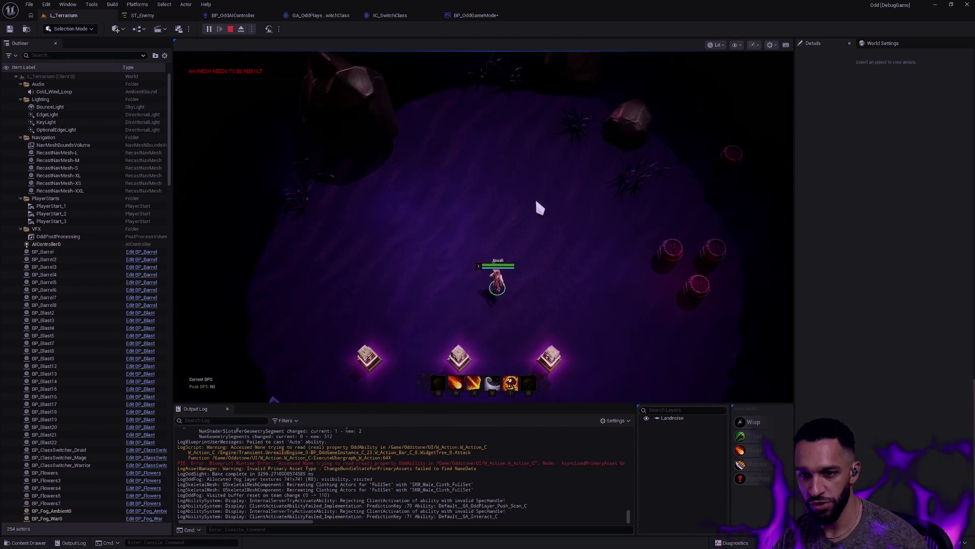
left_click(391, 248)
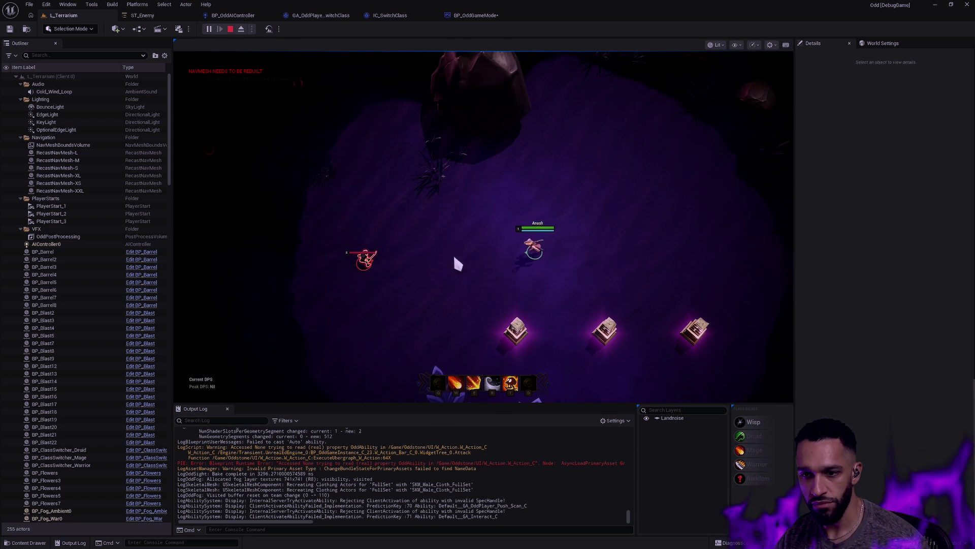
left_click(621, 233)
key("w")
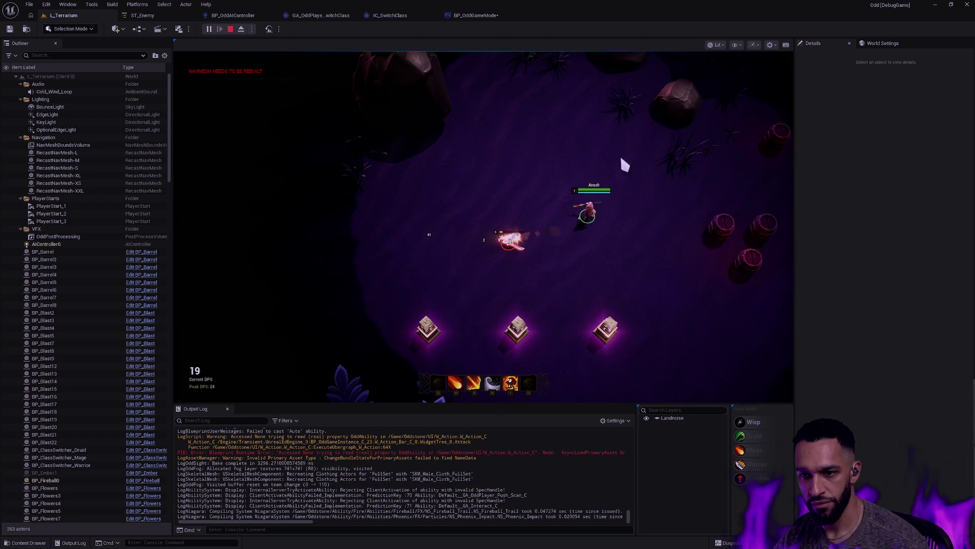
left_click(519, 204)
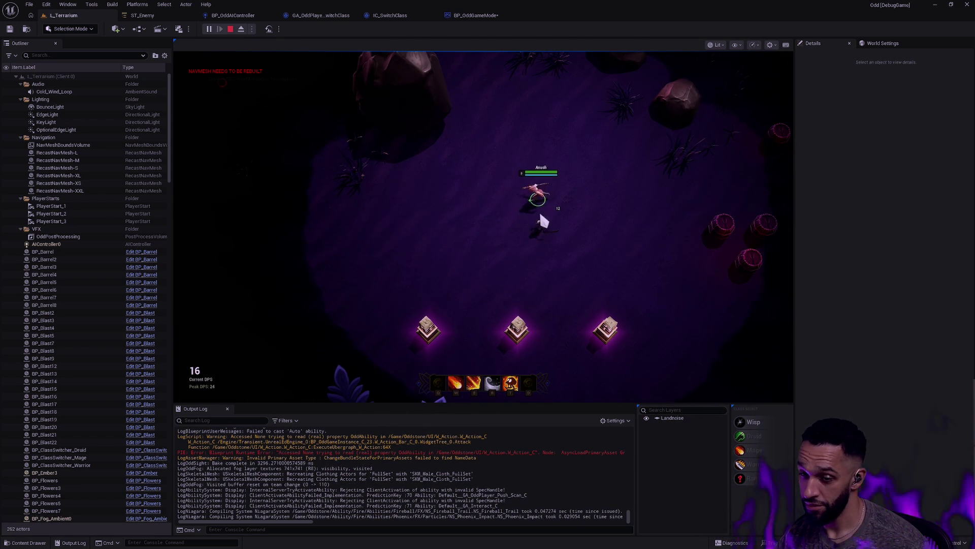
left_click(512, 263)
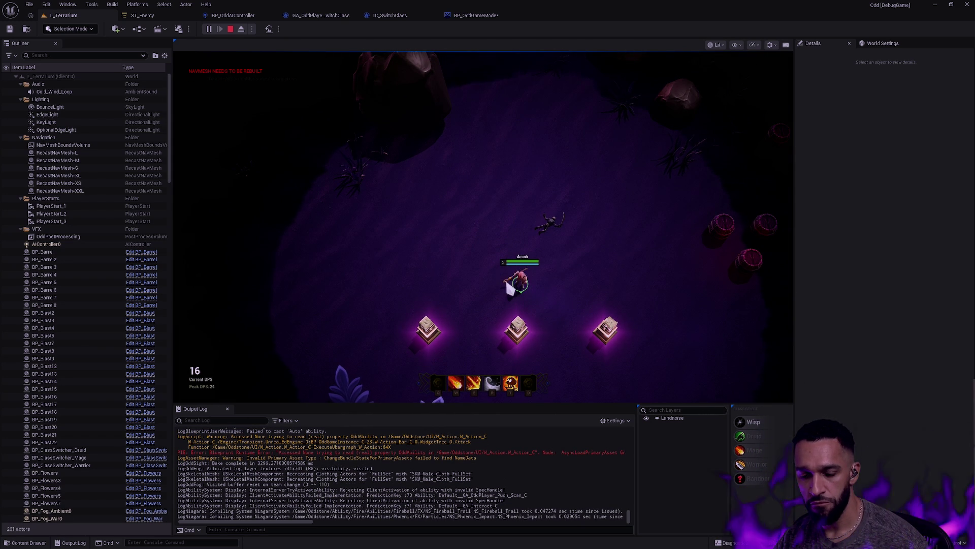
key("Escape")
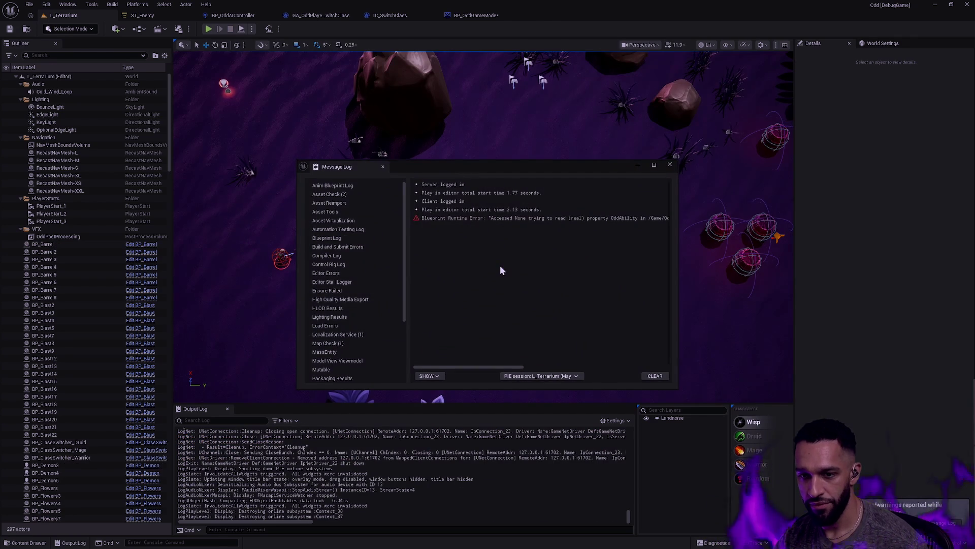
Close the Message Log, look over the pedestals, then return to BP_OddGameMode's event graph.
left_click(661, 170)
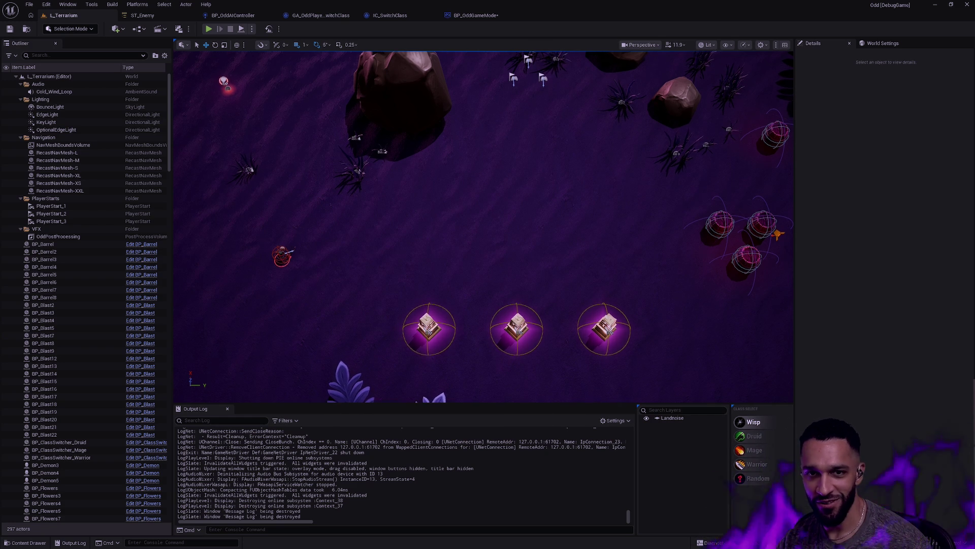
scroll(484, 226, "up", 3)
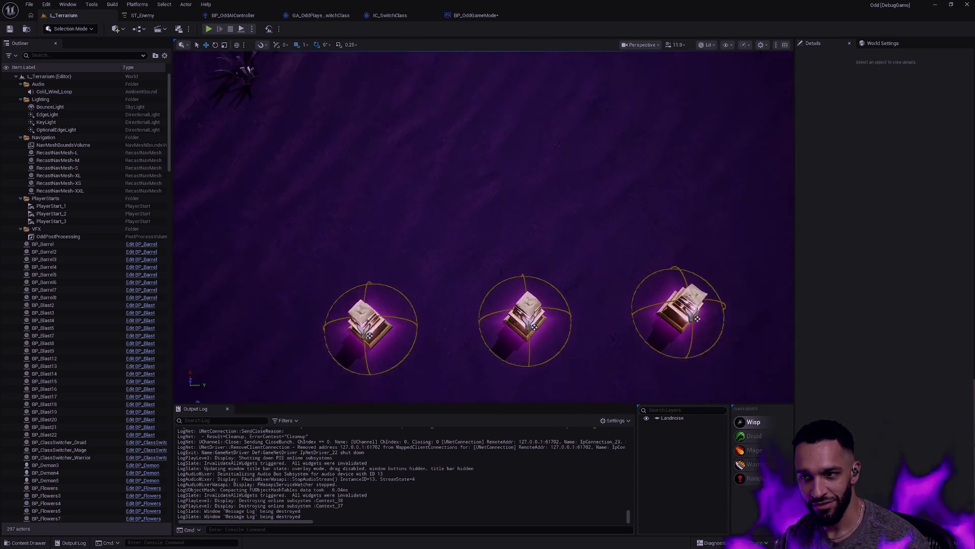
scroll(558, 259, "down", 3)
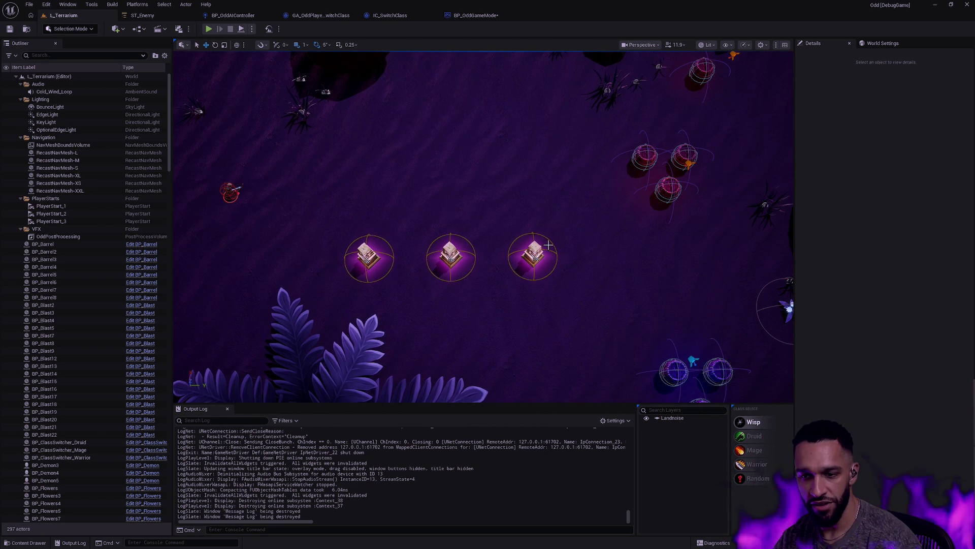
left_click_drag(558, 260, 558, 198)
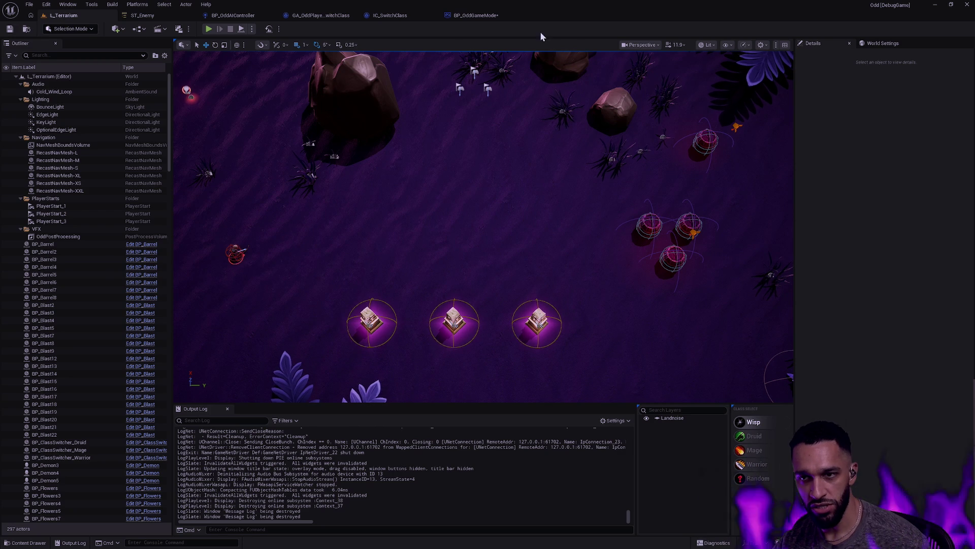
left_click(483, 15)
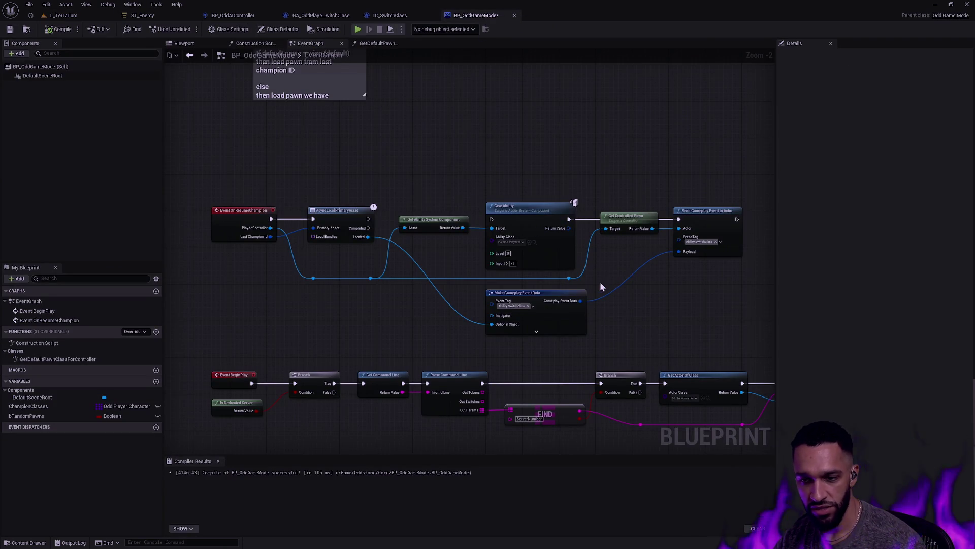
Delete the ability-granting and event-sending nodes that followed Async Load Primary Asset in the resume-champion chain.
scroll(620, 318, "up", 2)
mouse_move(623, 312)
left_mouse_down()
mouse_move(644, 336)
mouse_move(572, 281)
mouse_move(608, 268)
left_mouse_up()
scroll(571, 279, "down", 2)
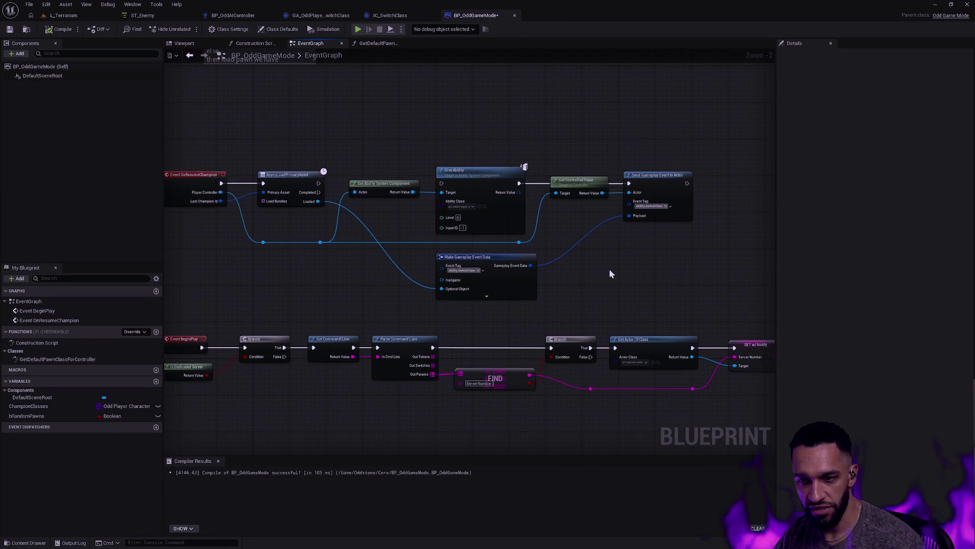
mouse_move(705, 302)
left_mouse_down()
mouse_move(524, 212)
mouse_move(458, 203)
mouse_move(271, 148)
mouse_move(369, 138)
left_mouse_up()
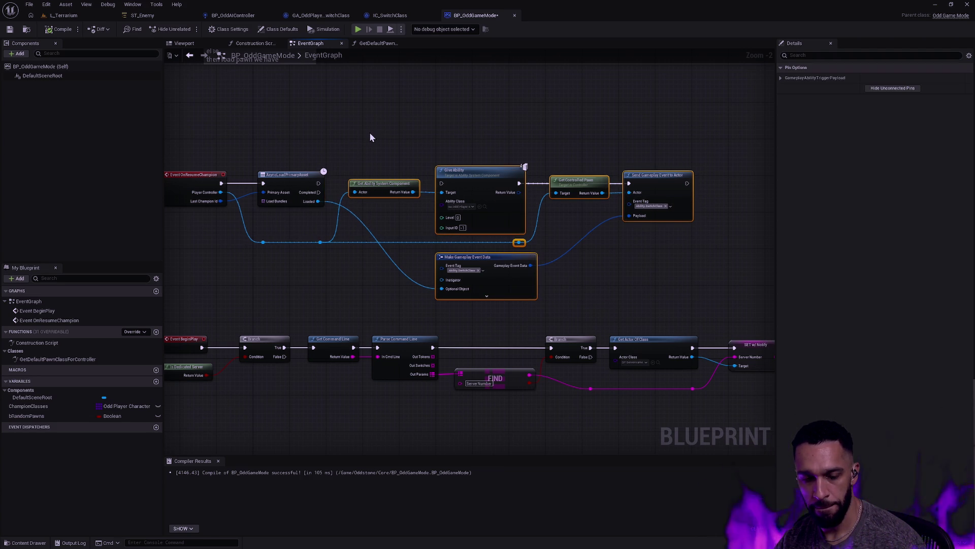
key("Delete")
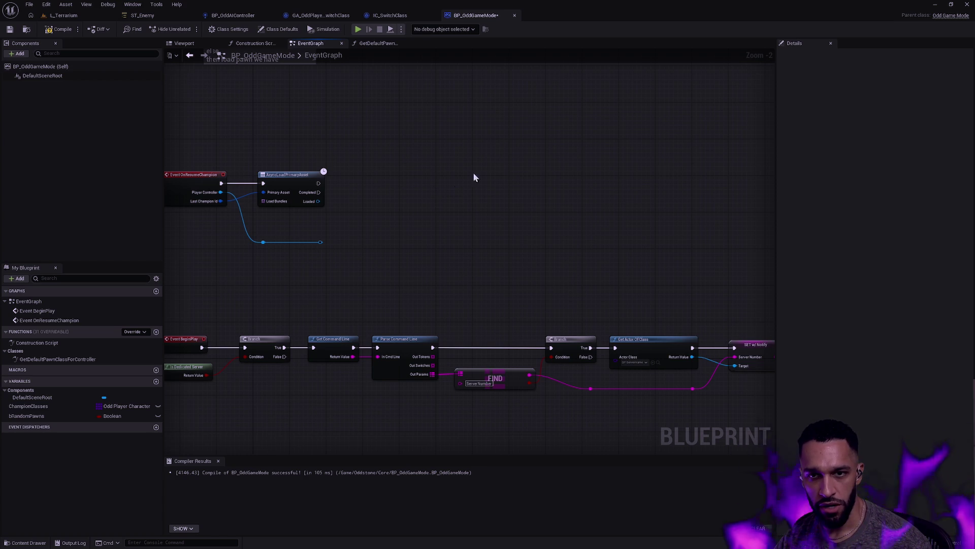
scroll(406, 284, "up", 2)
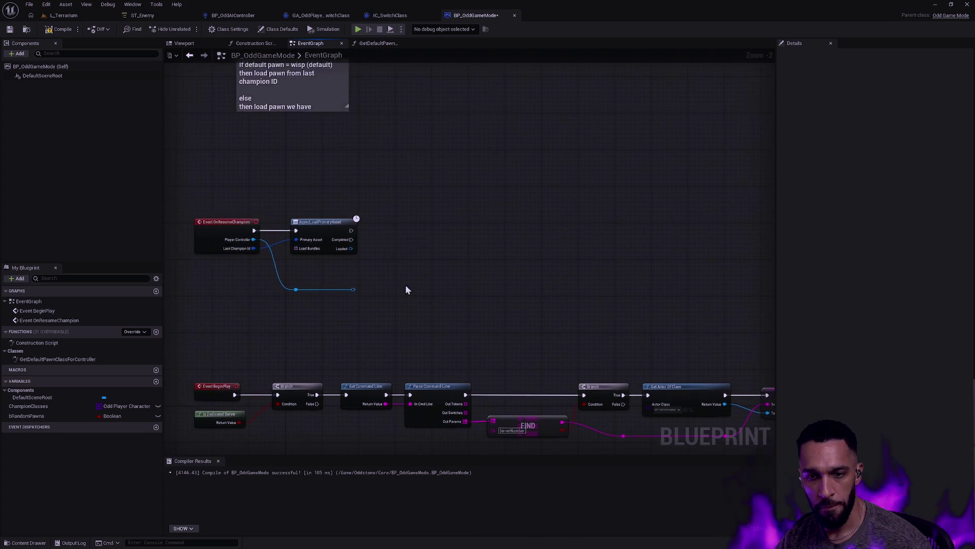
Add a Cast To OddChampionData node fed from the Loaded output.
left_click_drag(401, 262, 452, 280)
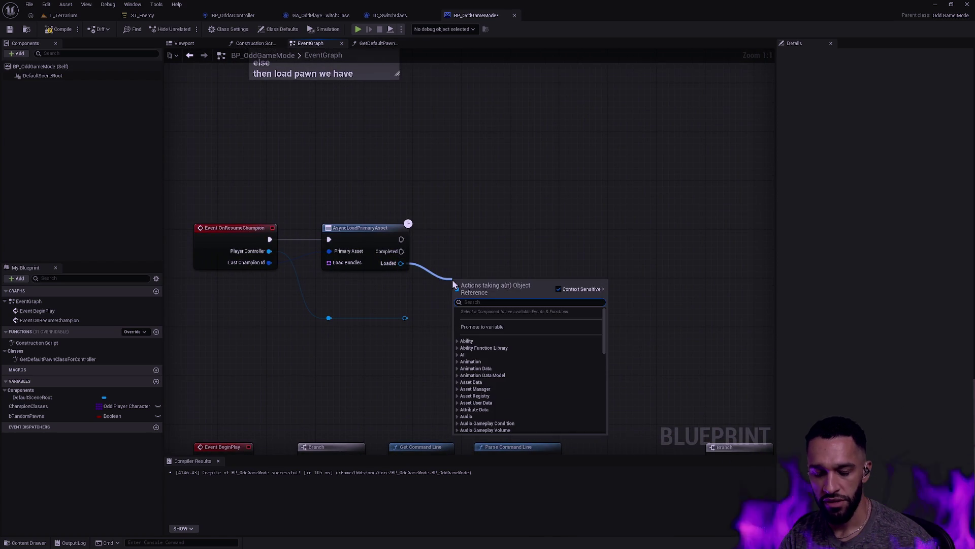
type("oddcha")
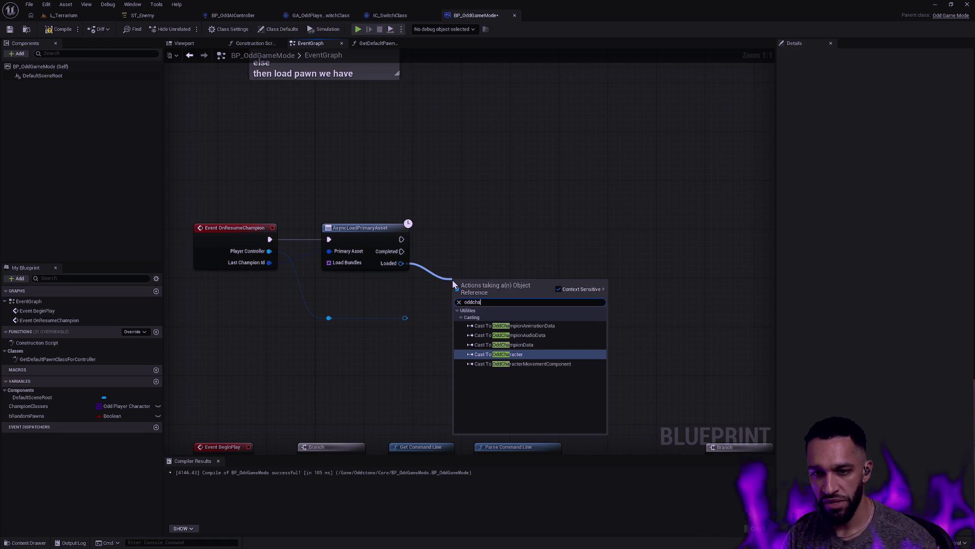
key("Up")
key("Return")
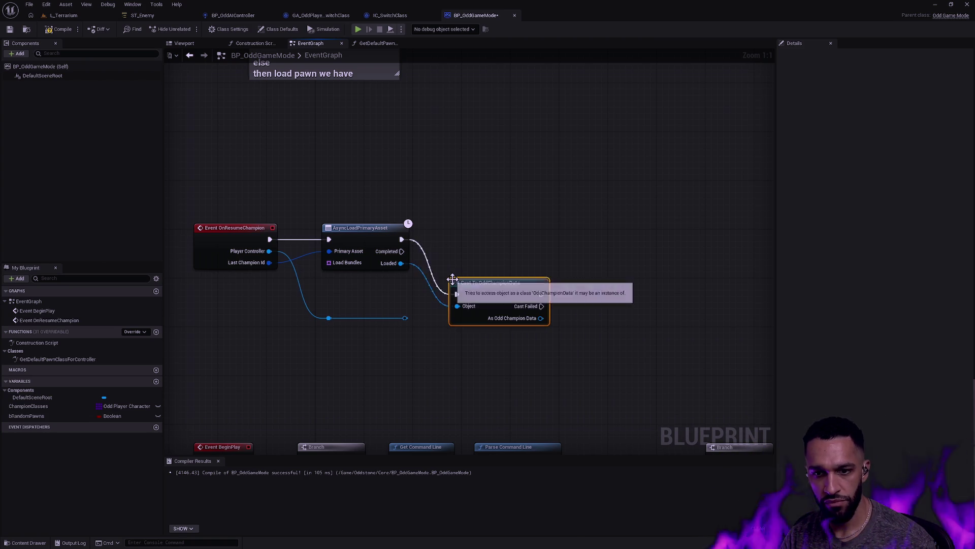
left_click_drag(509, 291, 487, 236)
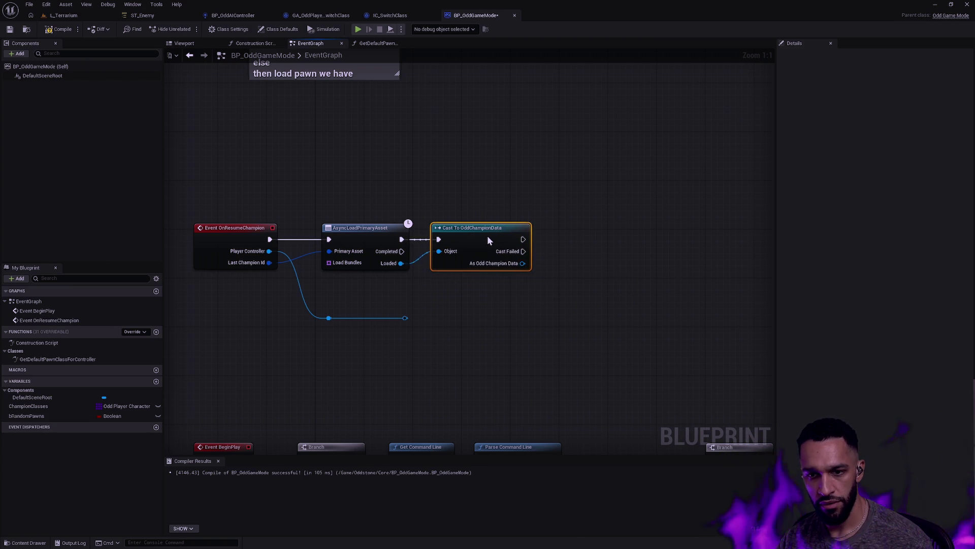
left_click(314, 272)
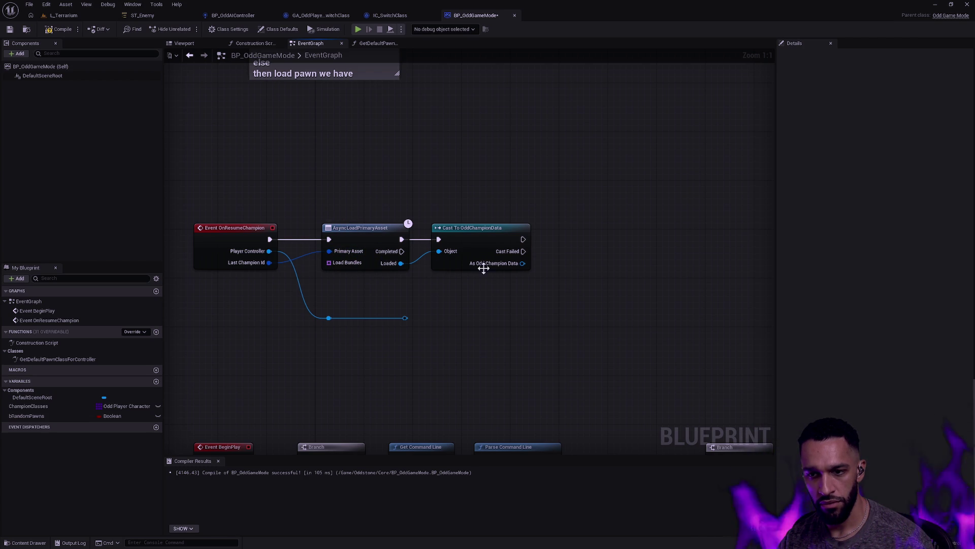
Get the cast's Champion Class and feed it into an Async Load Class Asset run after the cast succeeds.
left_click_drag(493, 268, 529, 275)
type("champion class")
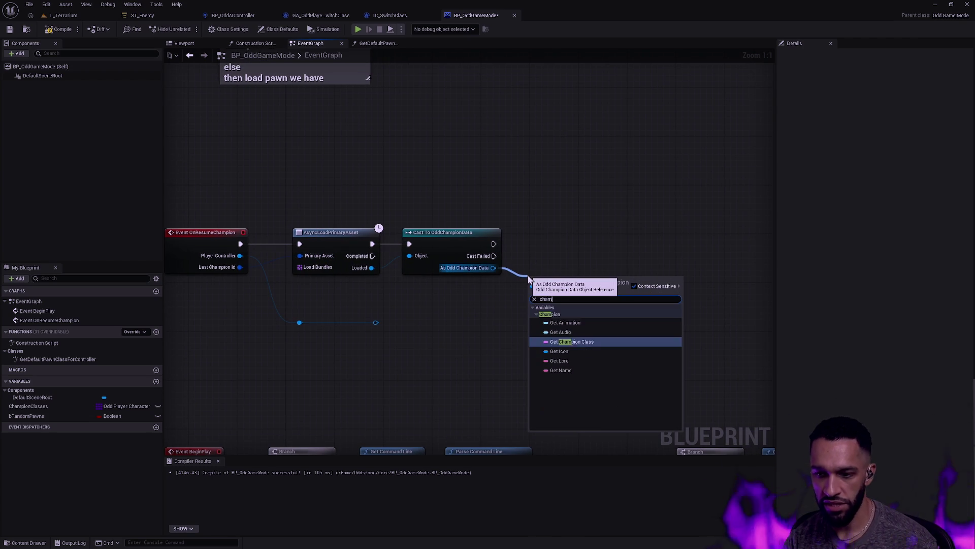
key("Return")
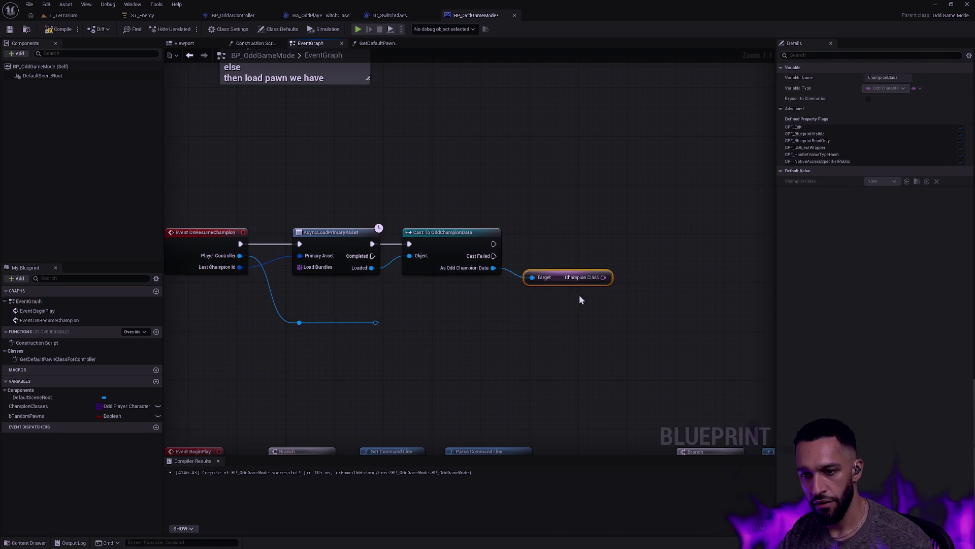
left_click_drag(566, 283, 601, 276)
type("async load class")
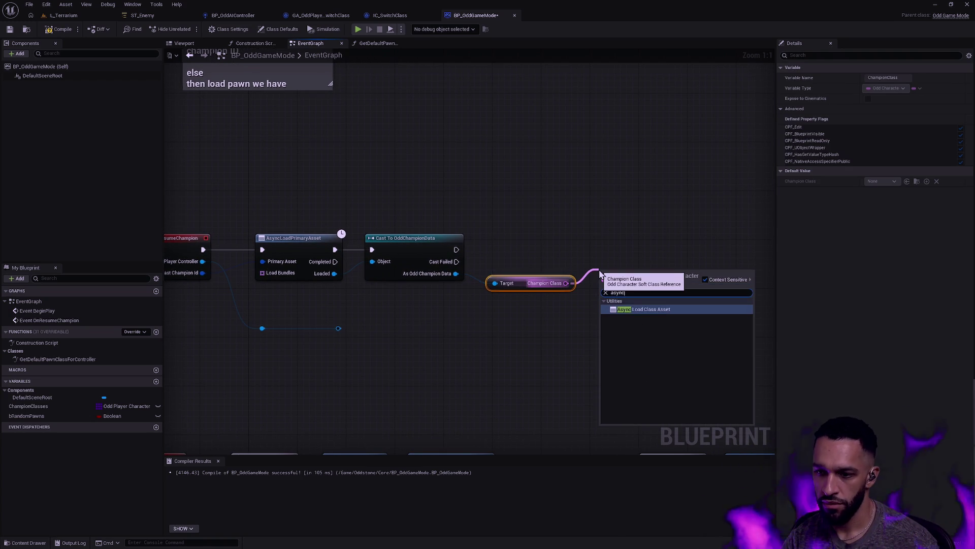
key("Return")
left_click_drag(603, 255, 456, 250)
left_click(554, 184)
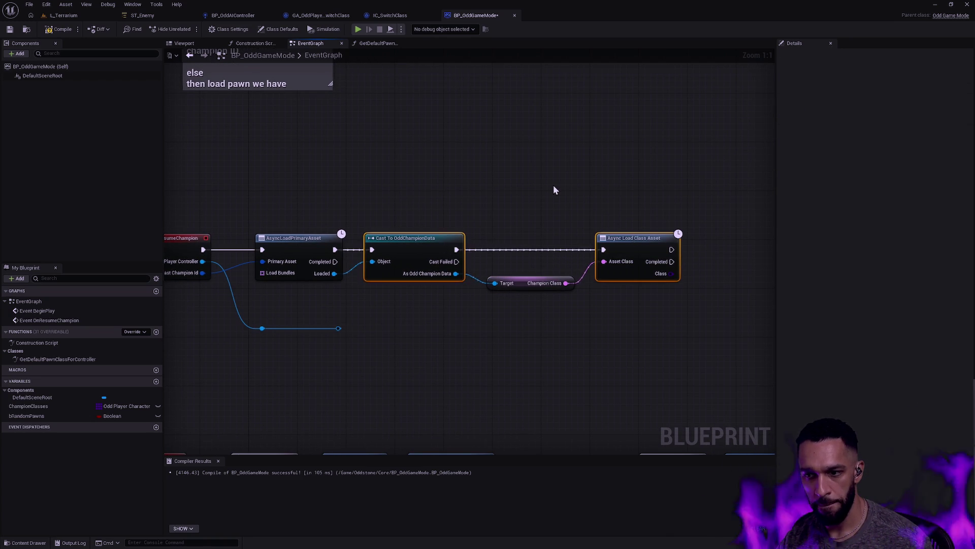
Delete the two leftover reroute points and their wire, and tidy the Async Load Class Asset node.
left_click_drag(351, 347, 235, 322)
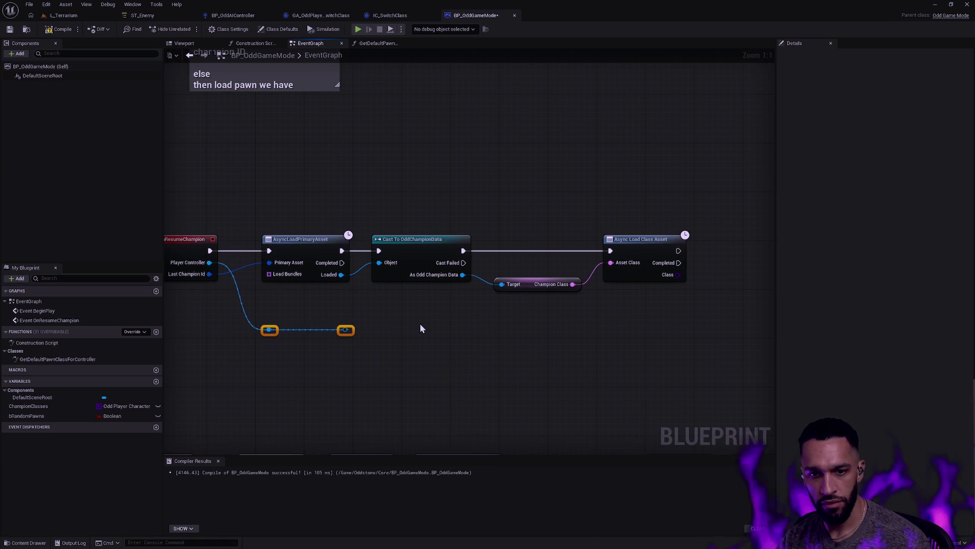
key("Delete")
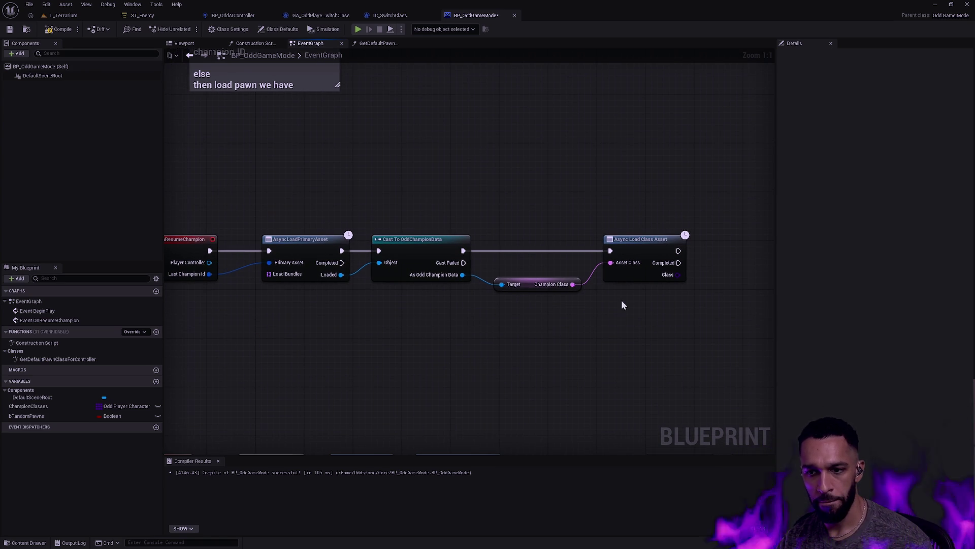
left_click_drag(660, 264, 655, 264)
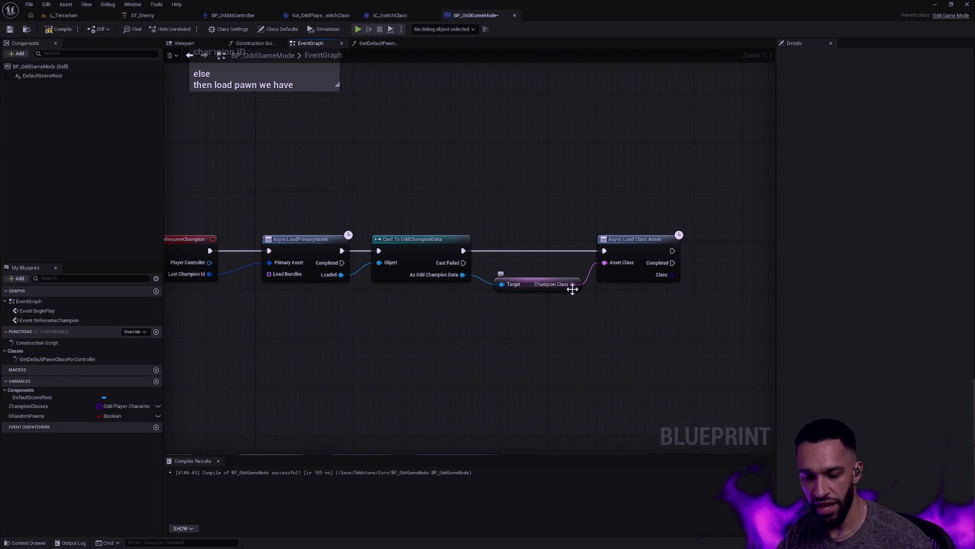
mouse_move(566, 301)
left_mouse_down()
mouse_move(599, 312)
mouse_move(563, 313)
left_mouse_up()
left_click(569, 265)
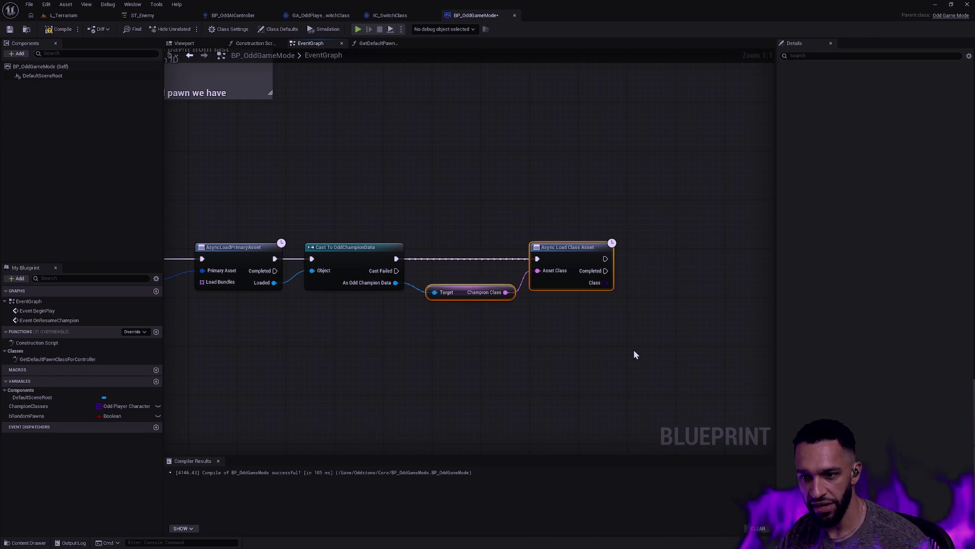
left_click_drag(668, 323, 615, 331)
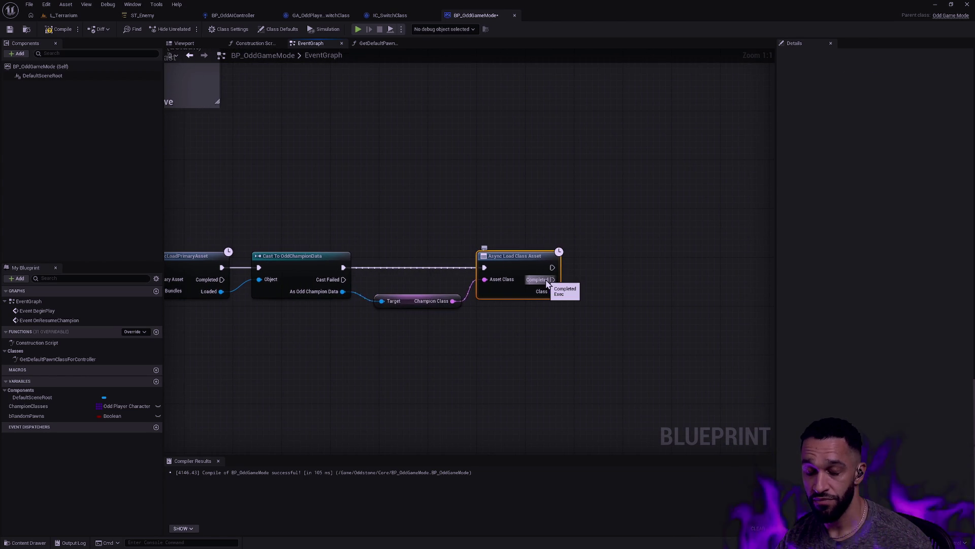
mouse_move(547, 283)
left_mouse_down()
mouse_move(635, 337)
mouse_move(416, 324)
left_mouse_up()
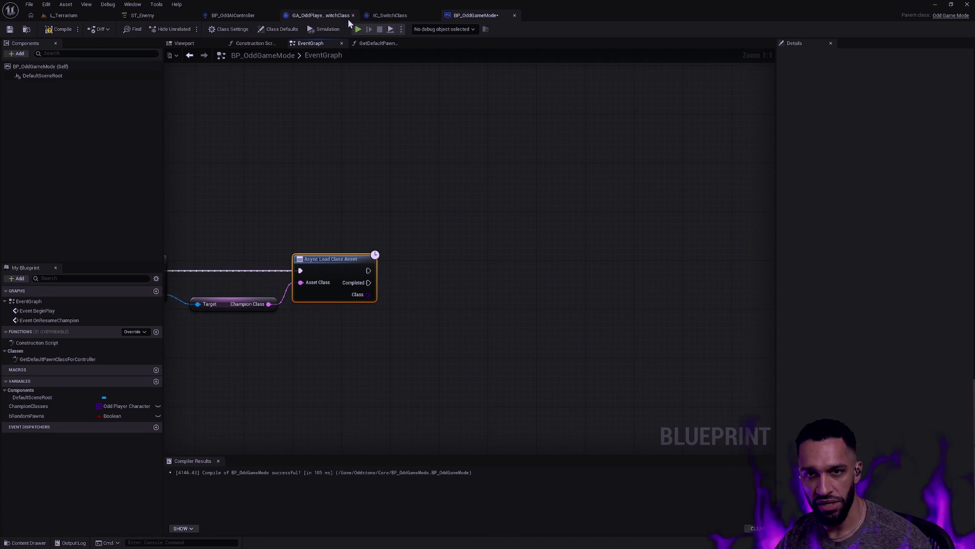
left_click(307, 15)
Look through the GA_OddPlayer_SwitchClass graph and select its Cast To OddPlayerState and Set Active Champion nodes.
left_click_drag(544, 219, 548, 215)
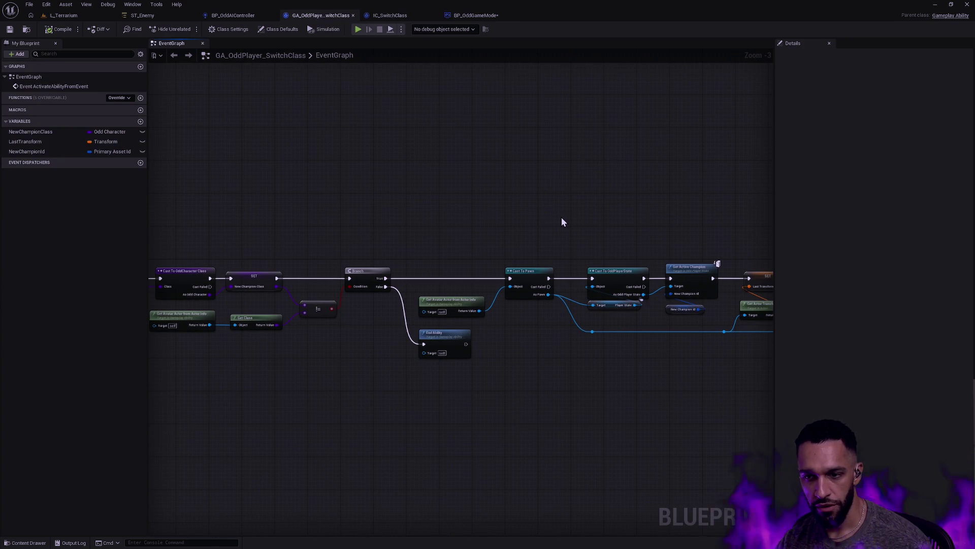
mouse_move(474, 236)
left_mouse_down()
mouse_move(710, 218)
mouse_move(492, 212)
left_mouse_up()
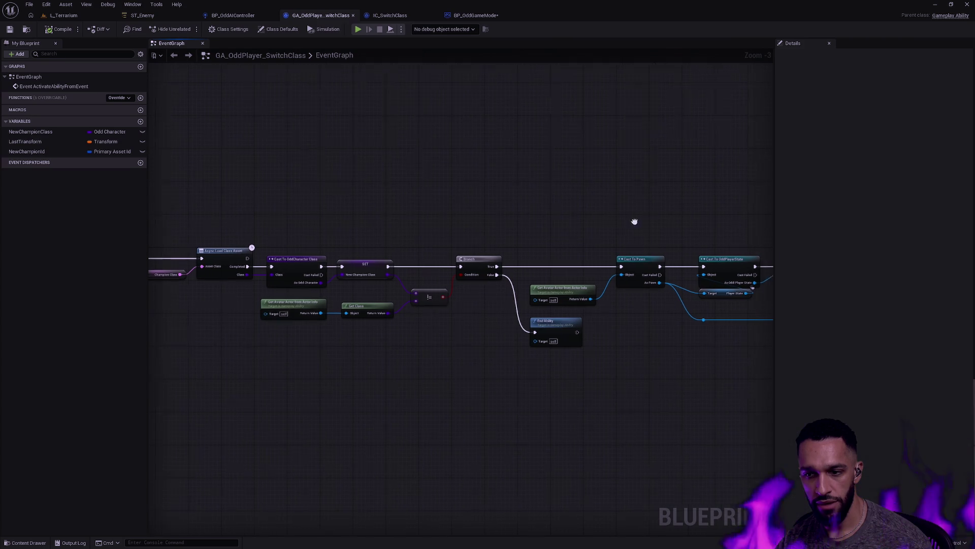
left_click_drag(633, 220, 455, 208)
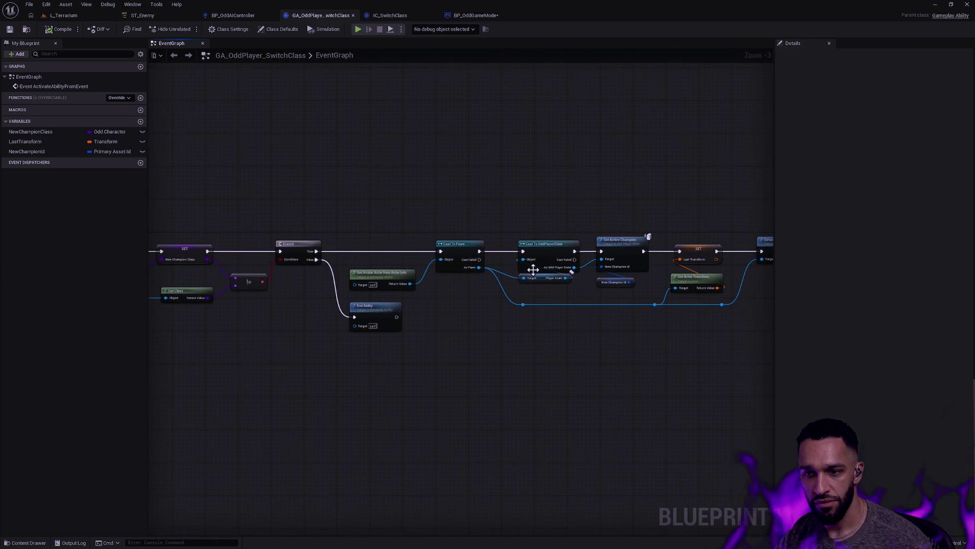
scroll(537, 271, "up", 3)
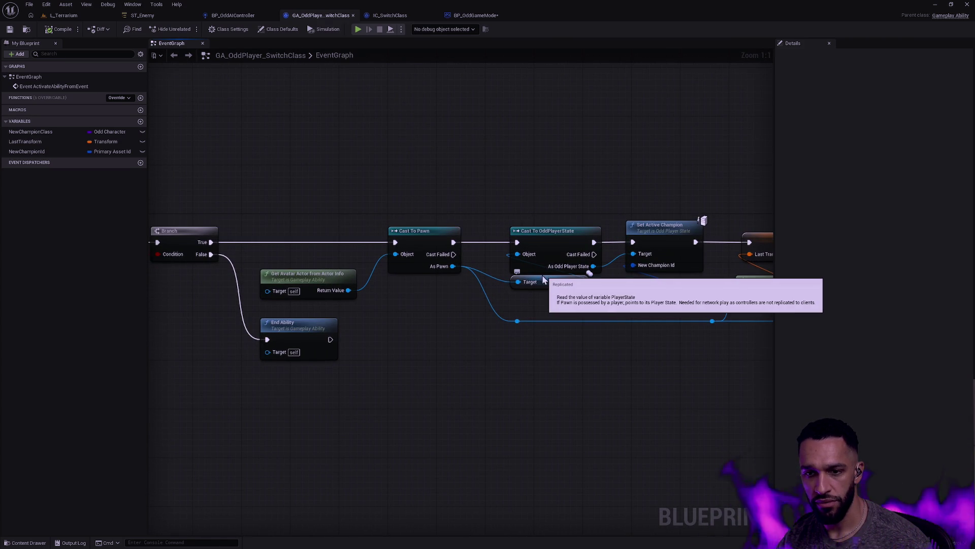
mouse_move(583, 208)
left_mouse_down()
mouse_move(379, 191)
mouse_move(316, 228)
left_mouse_up()
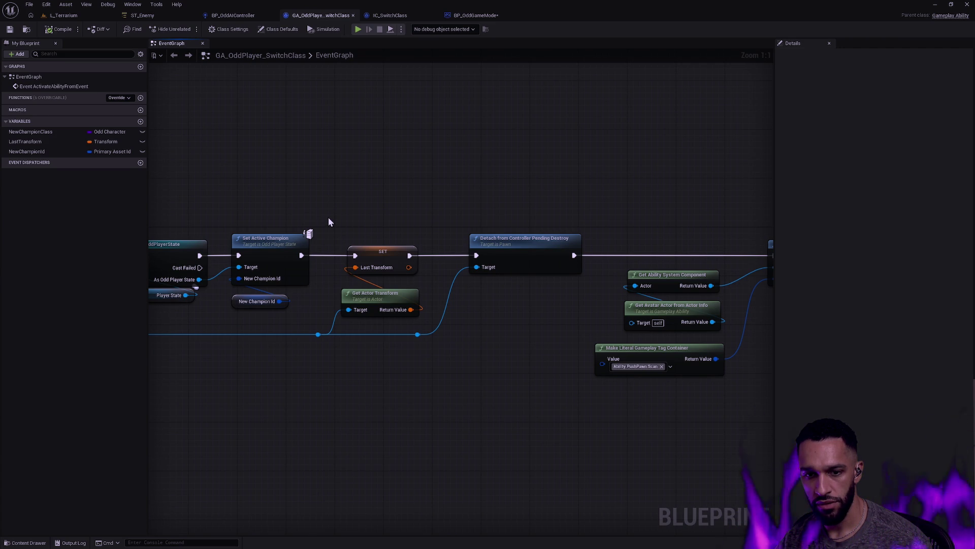
left_click_drag(328, 218, 392, 205)
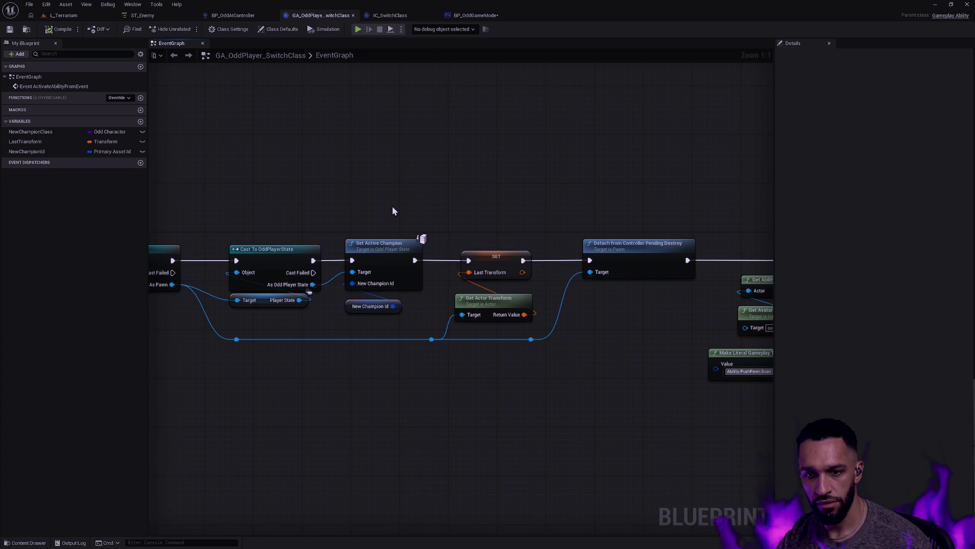
left_click_drag(392, 212, 471, 212)
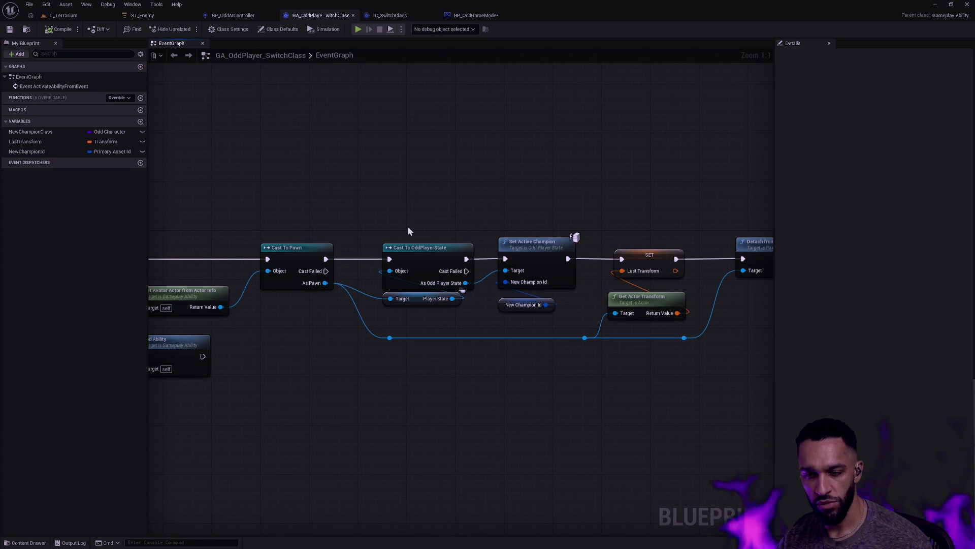
mouse_move(392, 203)
left_mouse_down()
mouse_move(518, 262)
mouse_move(566, 330)
mouse_move(571, 324)
mouse_move(484, 305)
left_mouse_up()
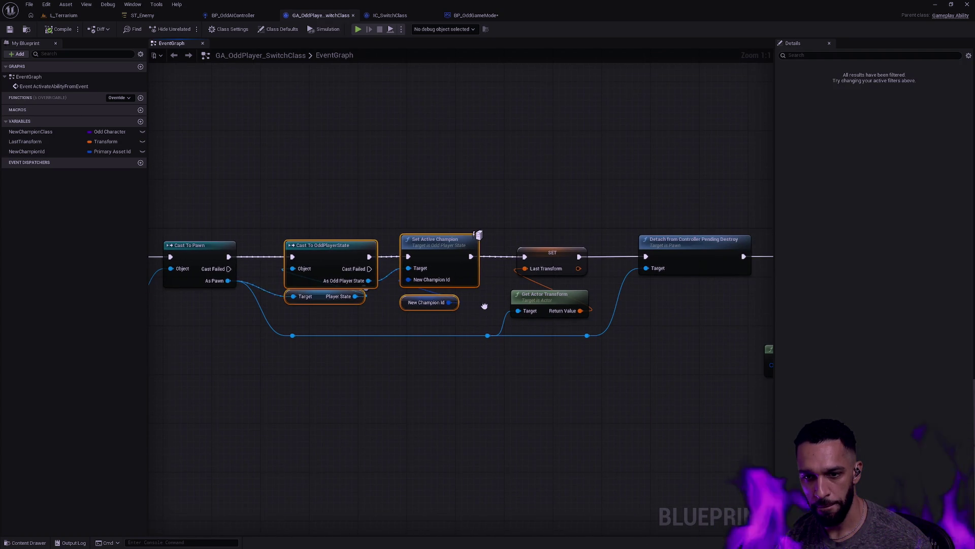
key("alt+Tab")
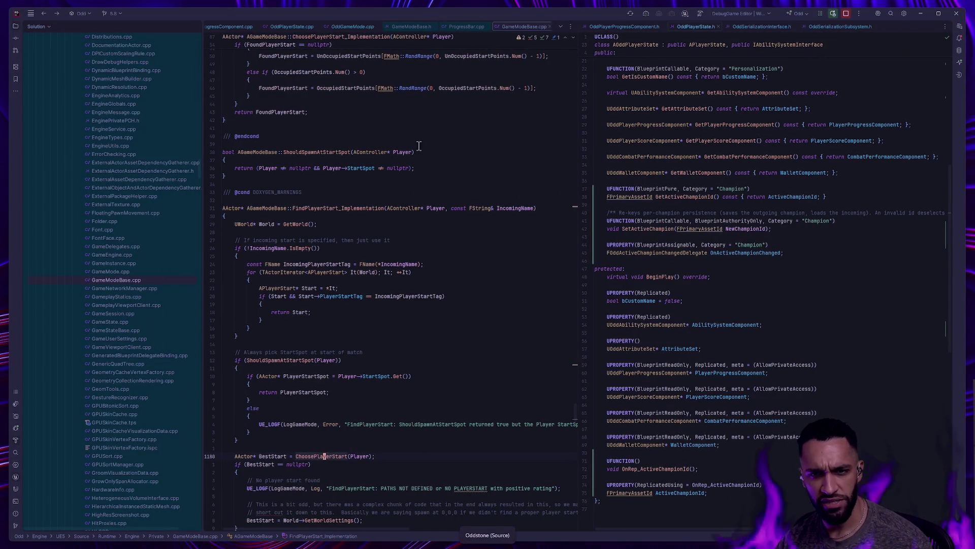
Find OddGameMode.cpp in Rider's Solution tree, declining the file-nesting confirmation.
left_click(356, 28)
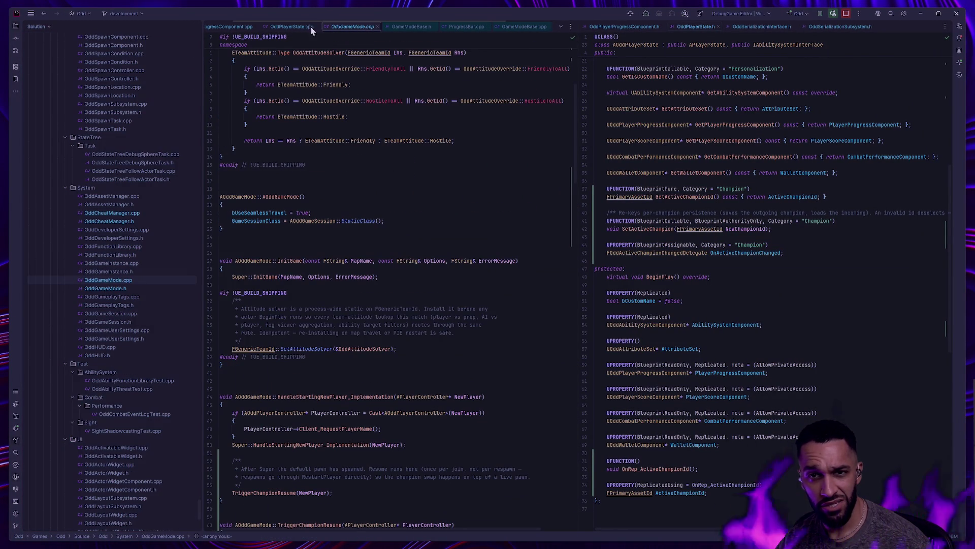
scroll(163, 297, "down", 2)
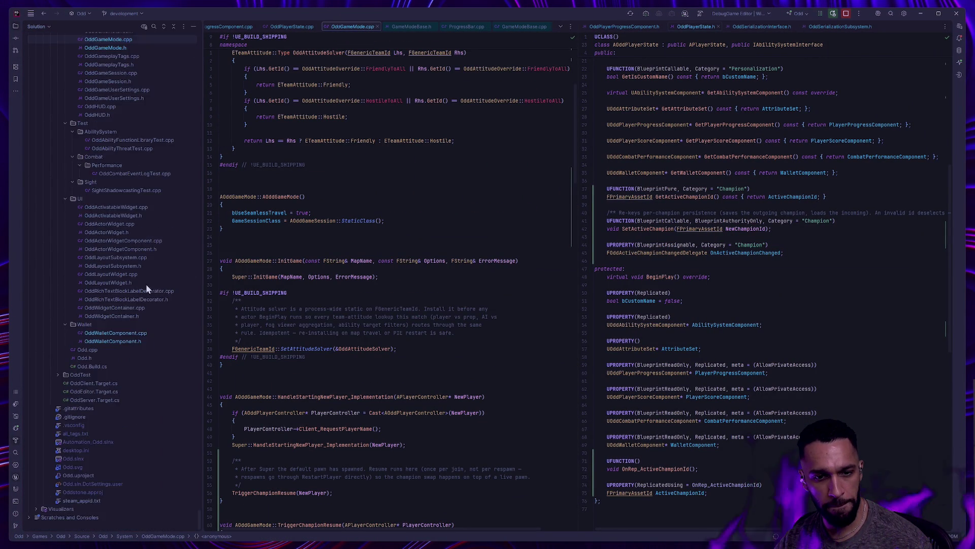
scroll(151, 309, "up", 6)
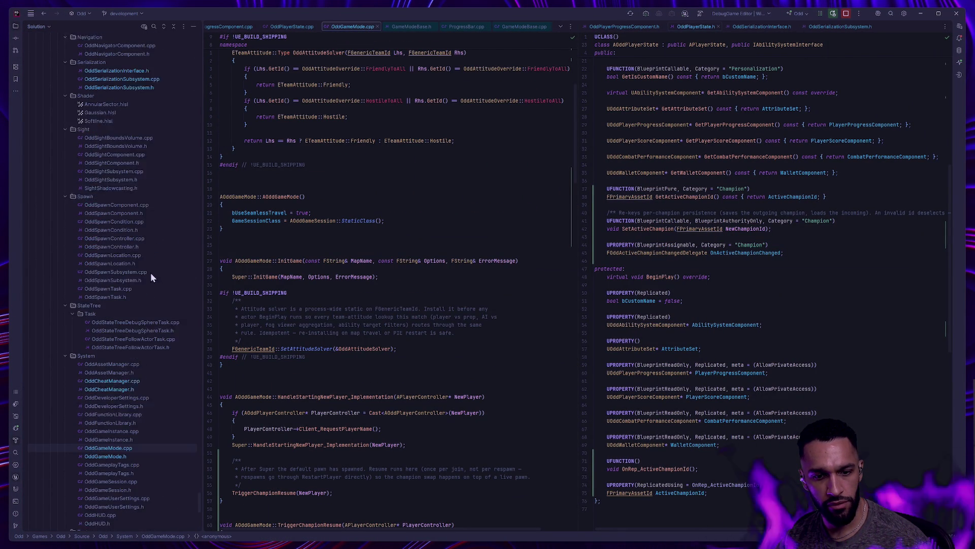
scroll(325, 385, "down", 4)
scroll(369, 348, "up", 5)
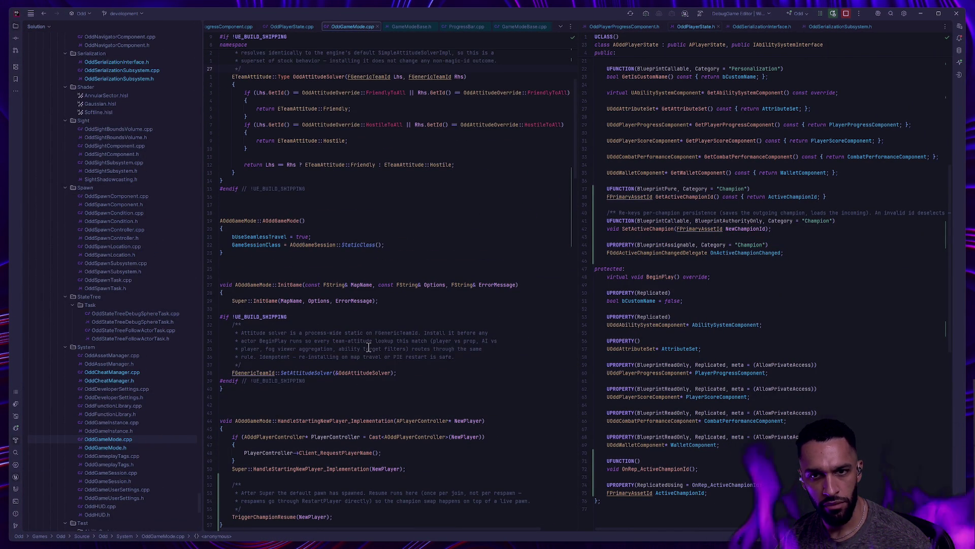
left_click_drag(117, 448, 122, 440)
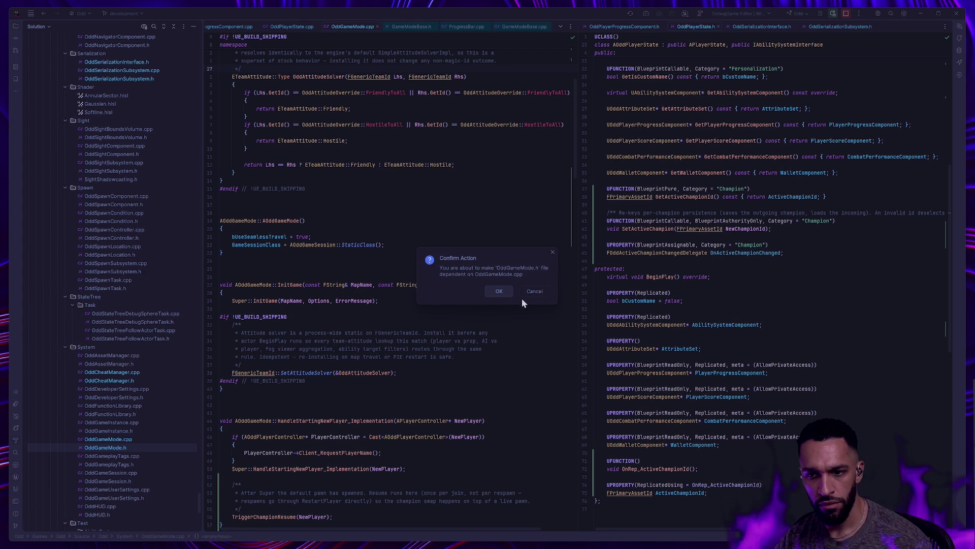
left_click(535, 292)
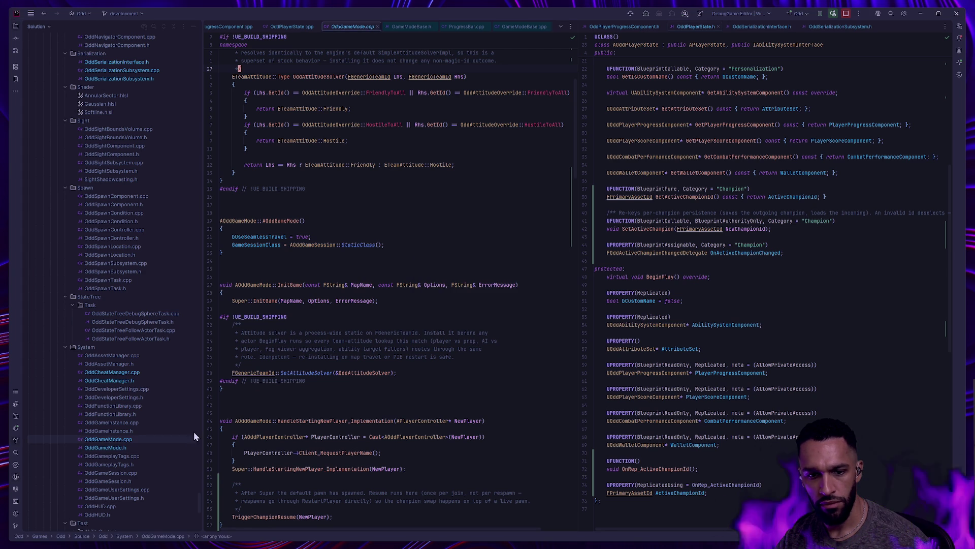
Open OddGameMode.cpp and read through TriggerChampionResume, then return to the Unreal ability graph.
left_click(113, 443)
scroll(348, 384, "down", 8)
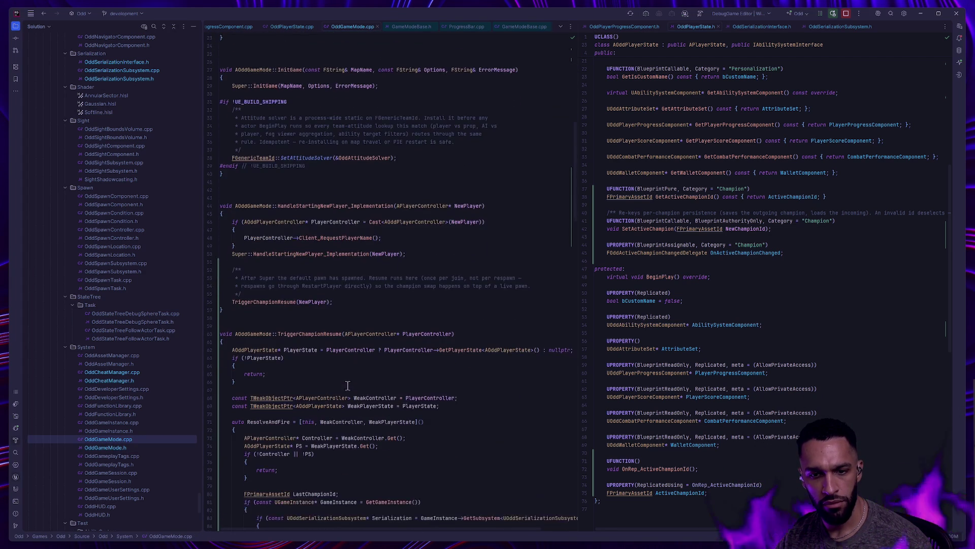
left_click(272, 301)
scroll(283, 296, "down", 4)
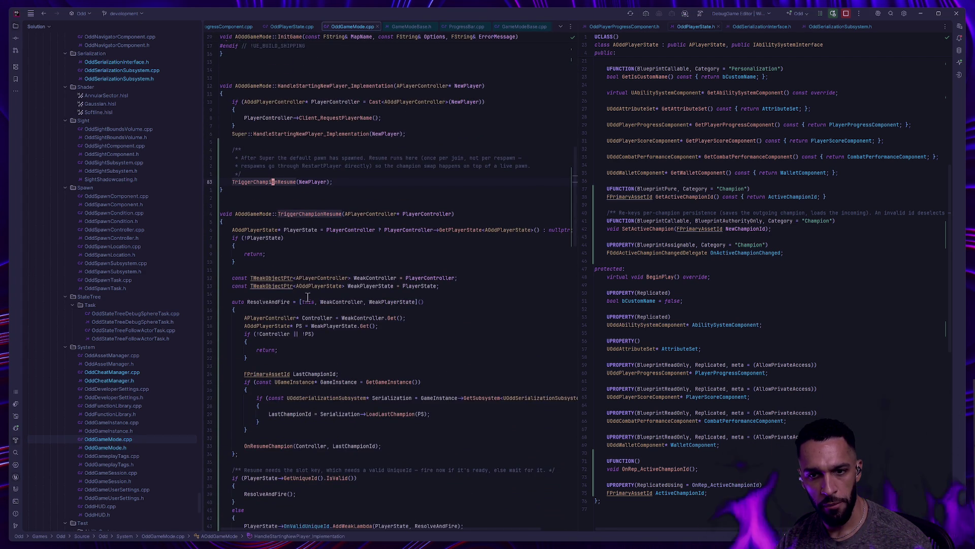
scroll(307, 297, "down", 2)
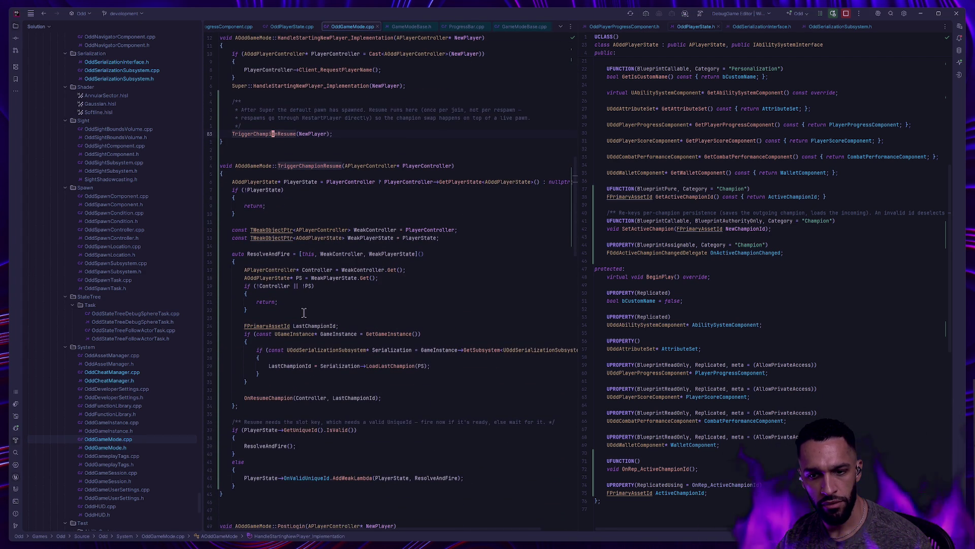
scroll(304, 312, "down", 8)
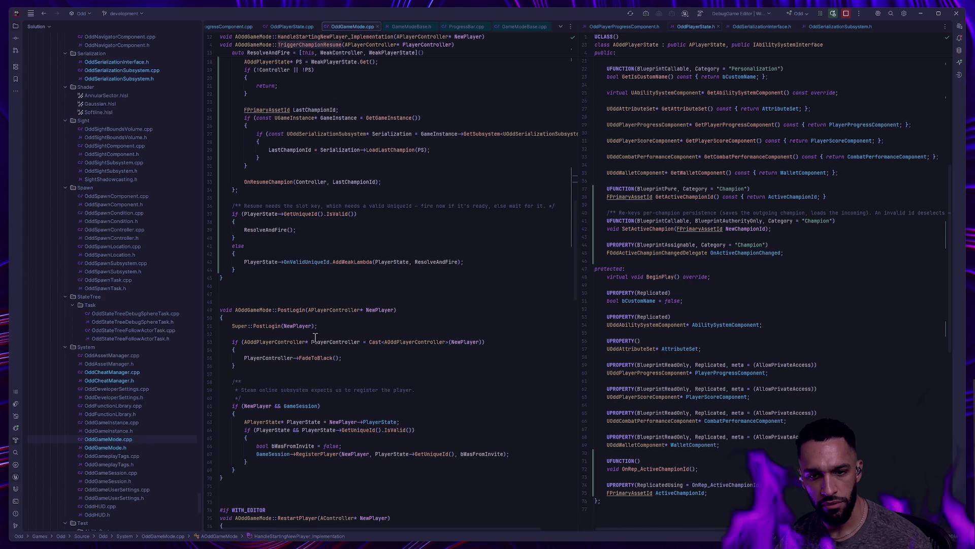
key("alt+Tab")
left_click(409, 214)
Select the GA_OddPlayer_SwitchClass node chain up to the Async Load node.
left_click_drag(540, 212, 442, 201)
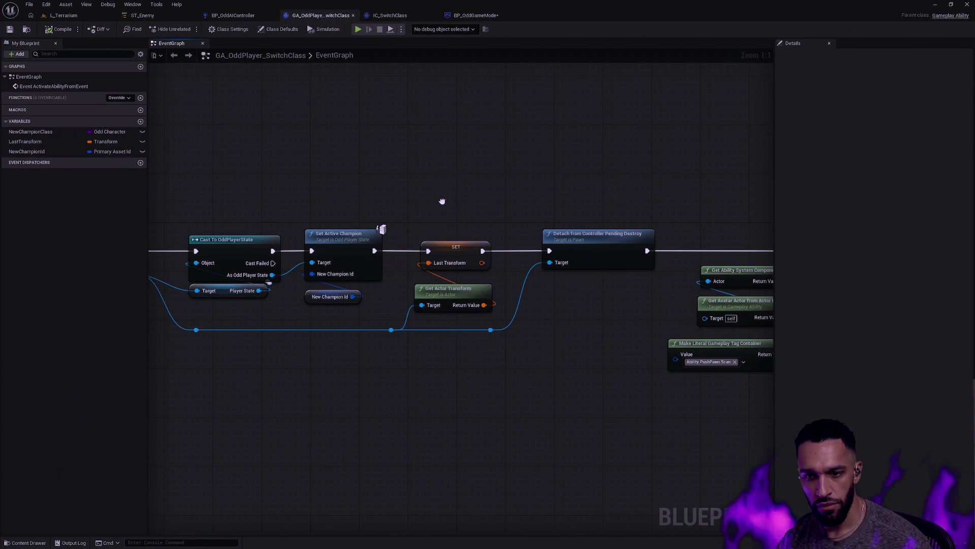
scroll(458, 208, "down", 6)
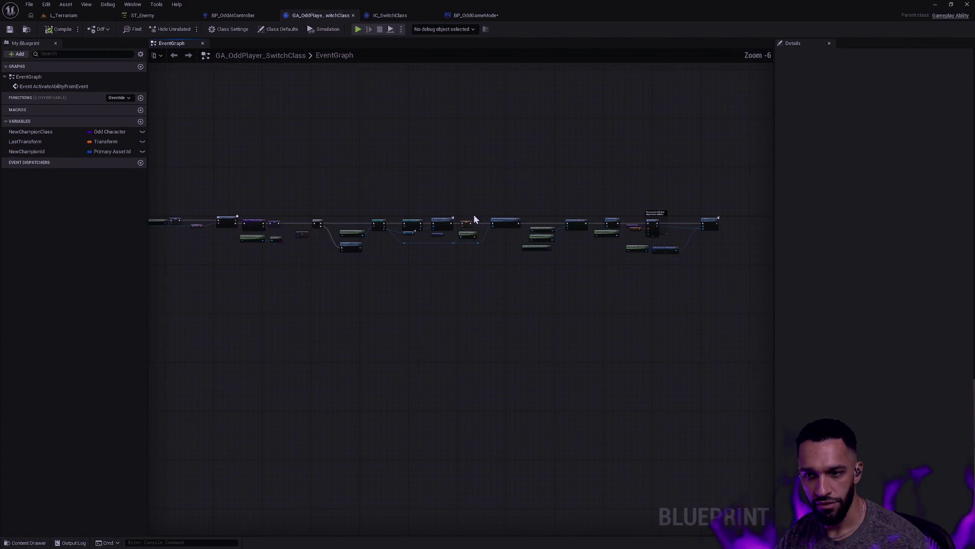
mouse_move(479, 214)
left_mouse_down()
mouse_move(564, 295)
mouse_move(652, 332)
left_mouse_up()
left_click_drag(738, 331, 265, 191)
scroll(376, 231, "up", 4)
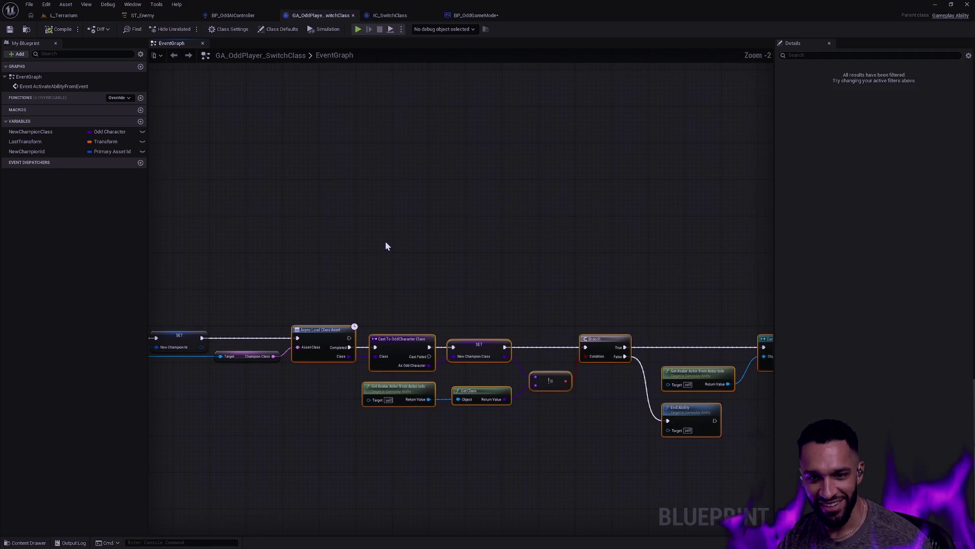
mouse_move(424, 385)
left_mouse_down()
mouse_move(461, 270)
mouse_move(461, 313)
left_mouse_up()
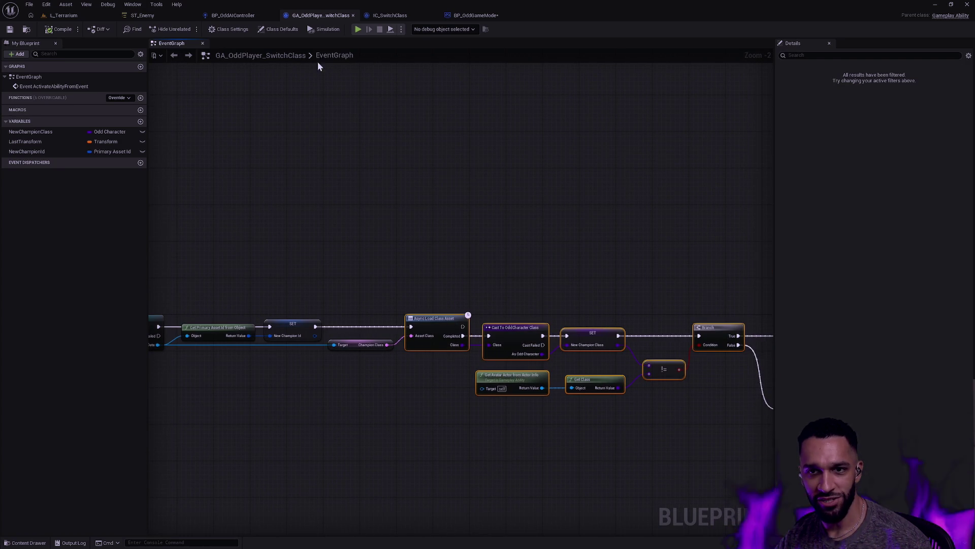
left_click(476, 15)
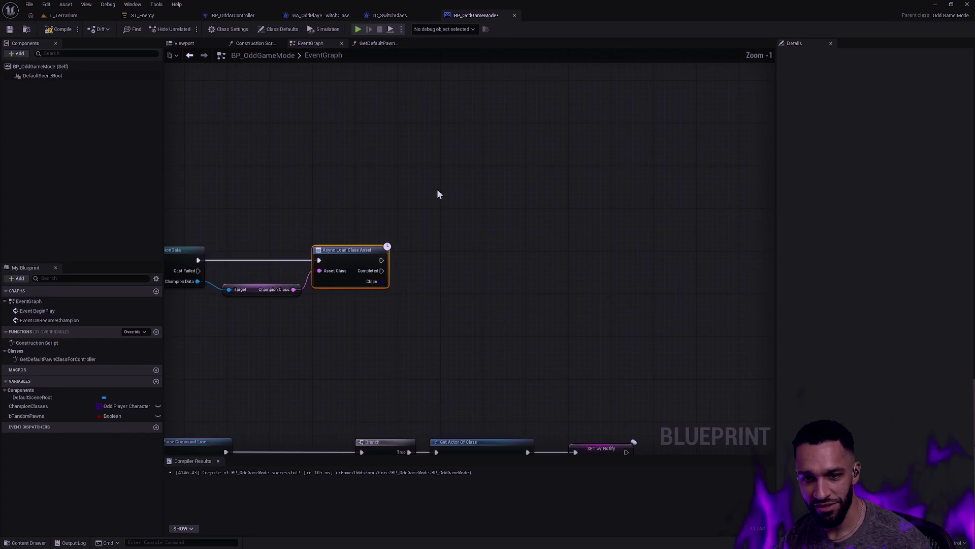
Paste the switch-class nodes into BP_OddGameMode and delete the empty comment box.
scroll(529, 242, "down", 3)
key("ctrl+v")
mouse_move(514, 224)
left_mouse_down()
mouse_move(592, 203)
mouse_move(738, 215)
left_mouse_up()
left_click_drag(331, 179, 272, 167)
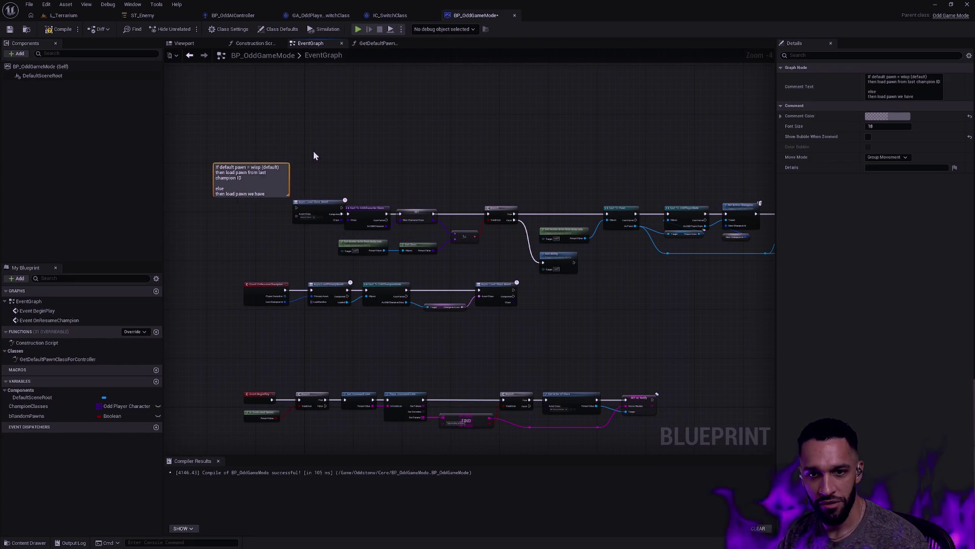
left_click(272, 166)
left_click(266, 165)
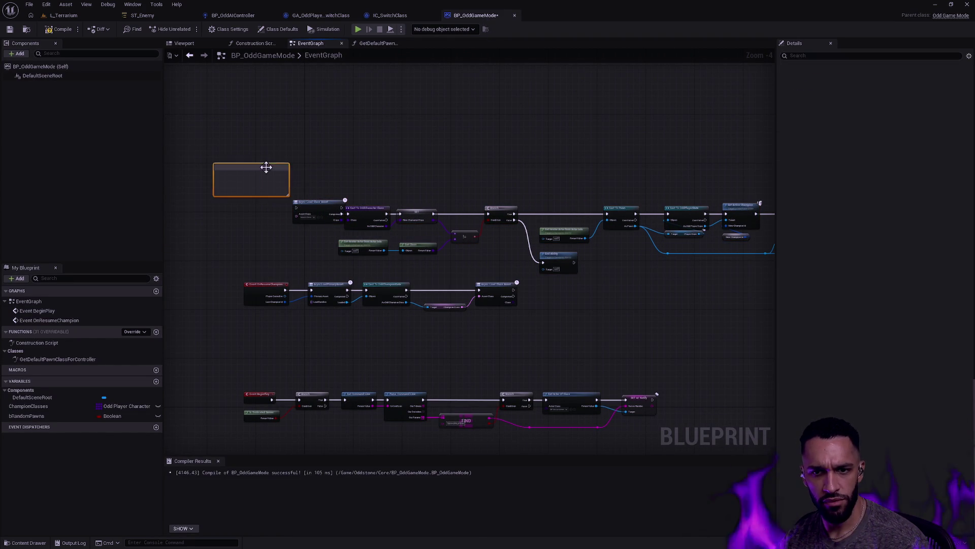
key("Delete")
scroll(485, 202, "up", 1)
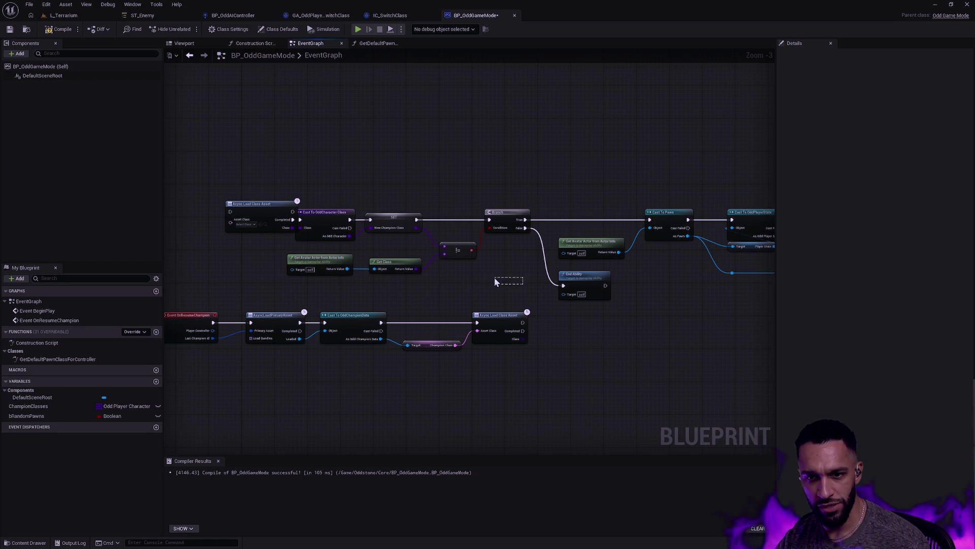
Delete the duplicate Async Load Class Asset and the Get Avatar Actor, Get Class and != nodes.
mouse_move(462, 275)
left_mouse_down()
mouse_move(329, 257)
mouse_move(303, 263)
left_mouse_up()
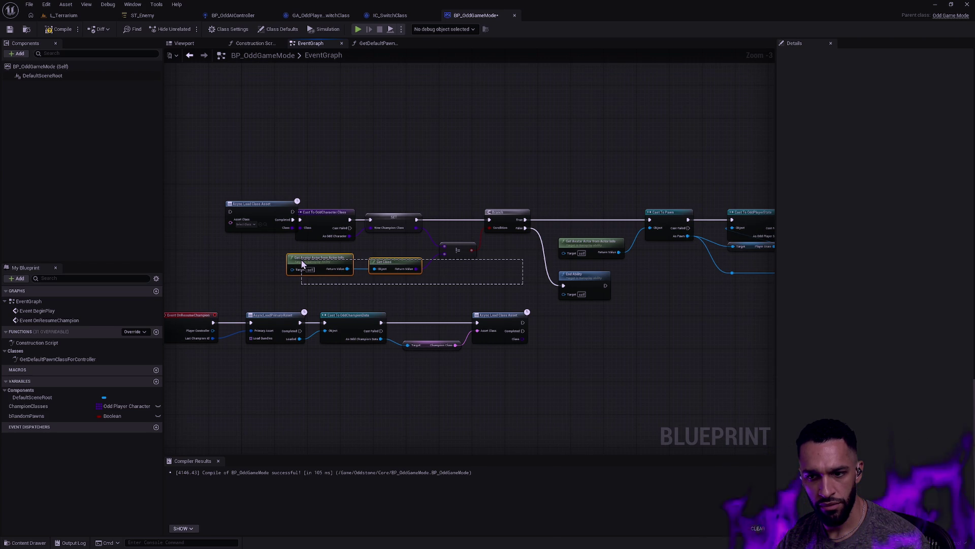
left_click_drag(302, 264, 302, 263)
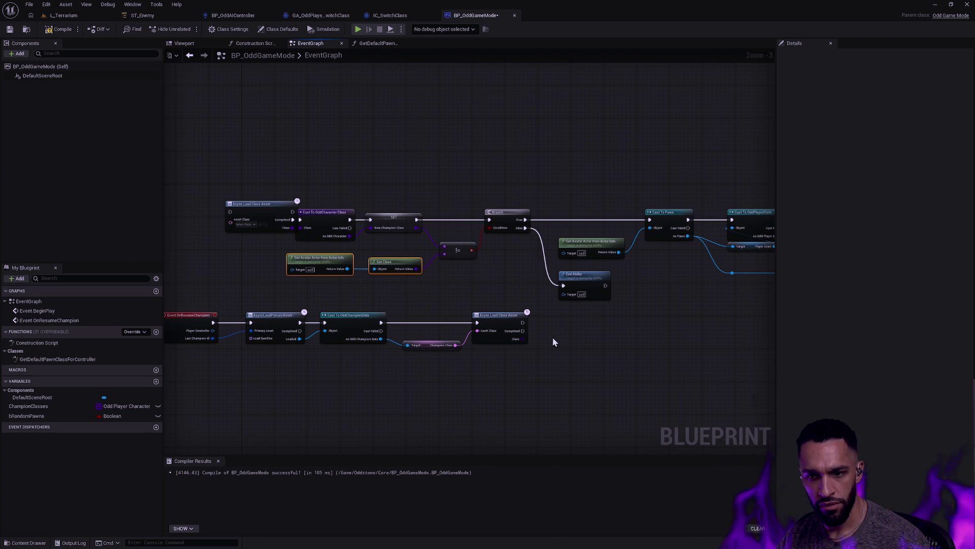
right_click(548, 343)
left_click(240, 180)
left_click_drag(241, 184, 266, 236)
key("Delete")
left_click_drag(285, 279, 460, 260)
key("Delete")
Create the missing NewChampionClass variable from the unresolved SET node.
left_click_drag(400, 217, 416, 217)
right_click(423, 219)
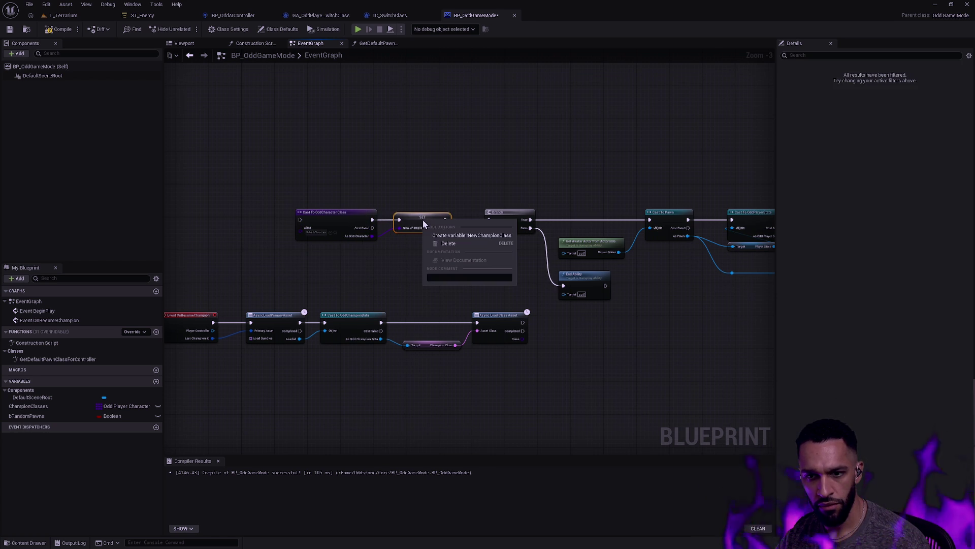
left_click(468, 237)
scroll(496, 224, "down", 4)
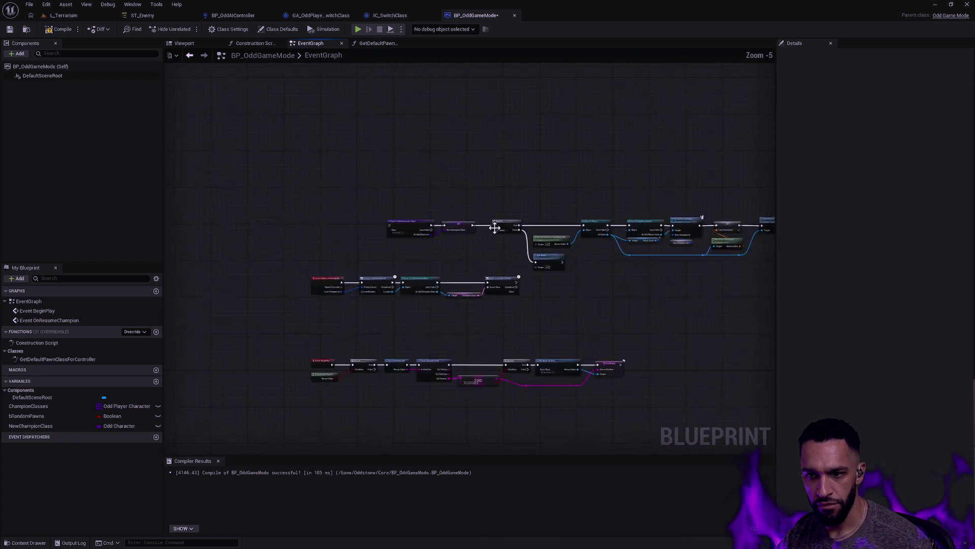
Wire Async Load Class Asset's exec and Class into the Odd Character cast and line up the nodes.
left_click_drag(702, 217, 226, 271)
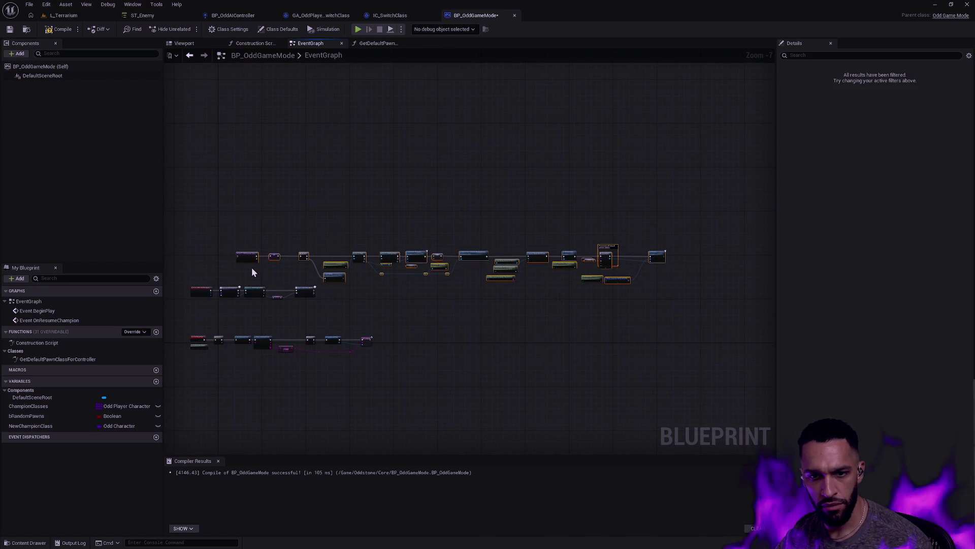
scroll(339, 282, "up", 7)
left_click_drag(337, 281, 415, 281)
mouse_move(337, 305)
left_mouse_down()
mouse_move(415, 293)
mouse_move(429, 275)
mouse_move(481, 273)
mouse_move(465, 272)
left_mouse_up()
left_click(422, 206)
left_click(410, 191)
left_click_drag(436, 255, 388, 256)
left_click_drag(269, 233, 264, 232)
left_click(339, 279)
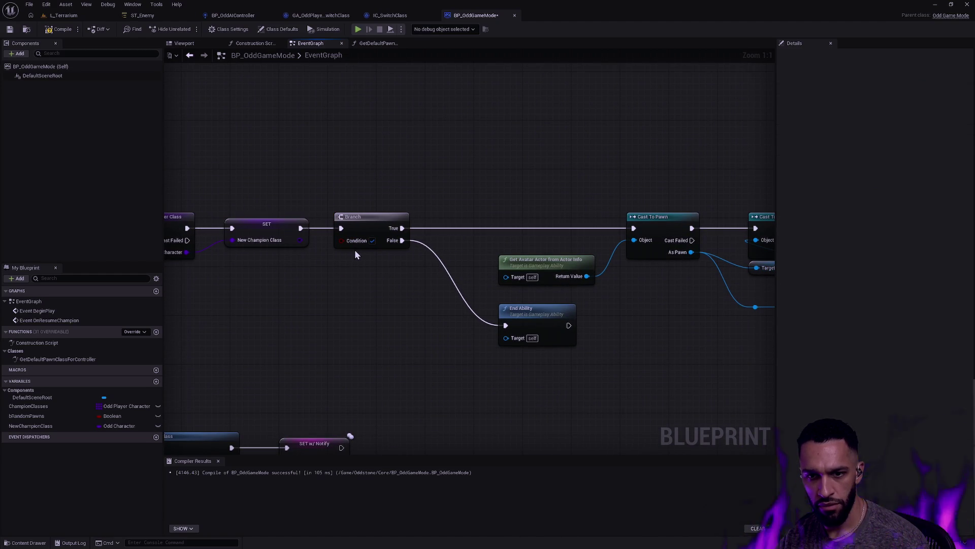
Check the switch-class ability graph, then delete the Branch and End Ability nodes.
left_click(335, 16)
mouse_move(441, 282)
left_mouse_down()
mouse_move(511, 179)
mouse_move(445, 183)
left_mouse_up()
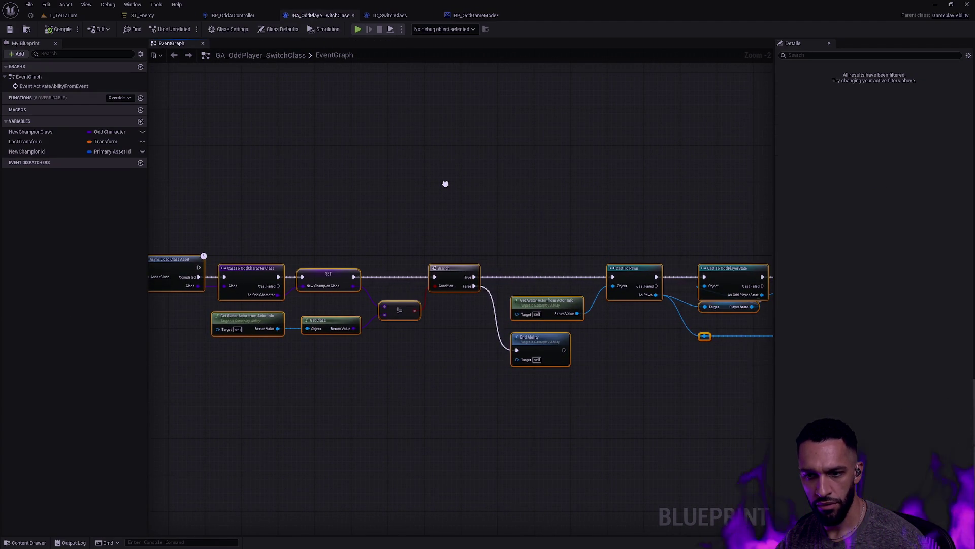
scroll(303, 173, "down", 1)
scroll(550, 178, "up", 1)
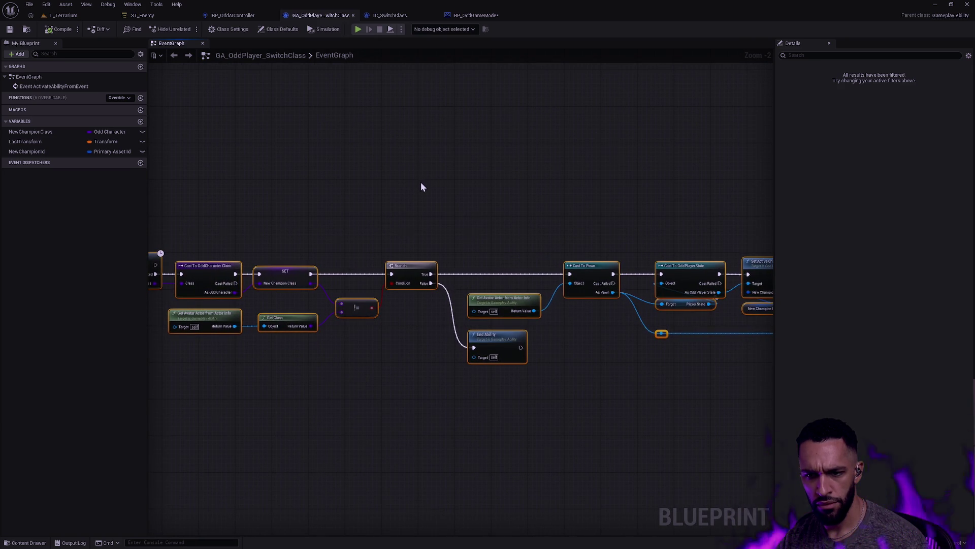
left_click(474, 16)
left_click_drag(437, 307, 379, 197)
key("Delete")
mouse_move(466, 370)
left_mouse_down()
mouse_move(567, 349)
mouse_move(544, 316)
left_mouse_up()
key("Delete")
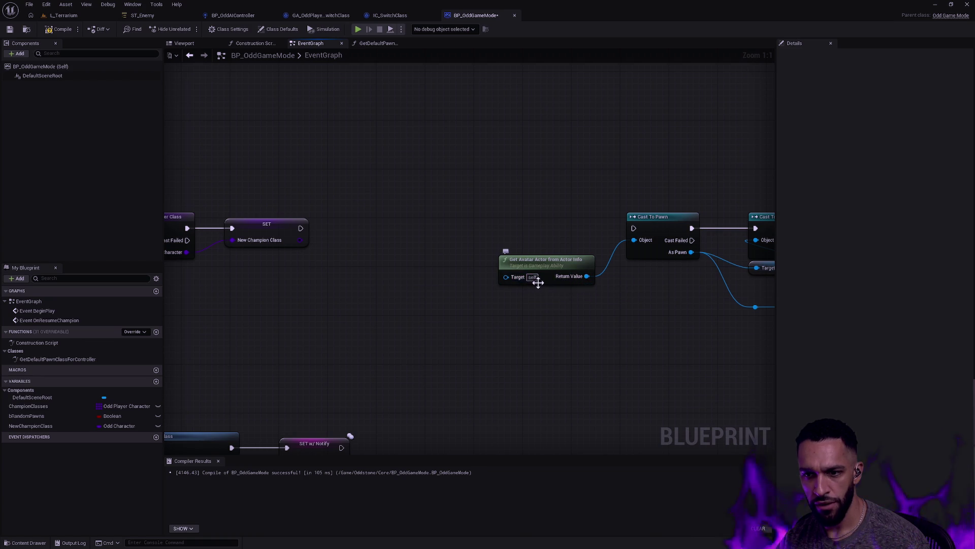
Compare further along the ability graph and select the Get Avatar Actor node.
left_click(315, 15)
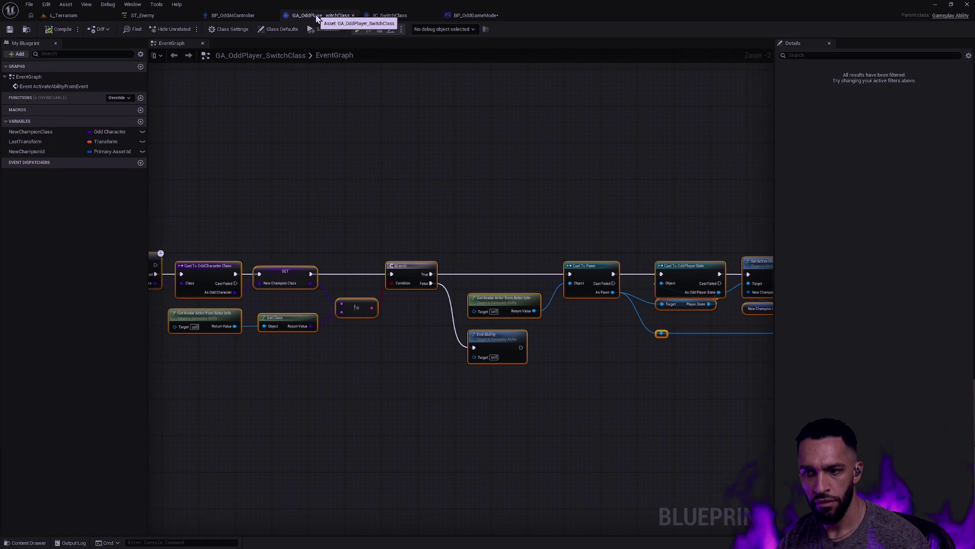
left_click_drag(668, 140, 509, 112)
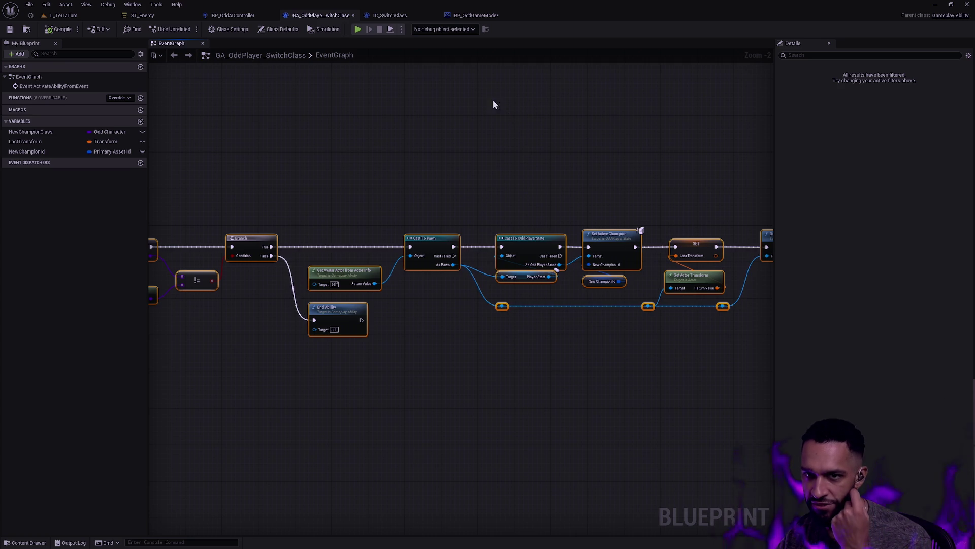
left_click(476, 19)
left_click_drag(475, 207, 525, 257)
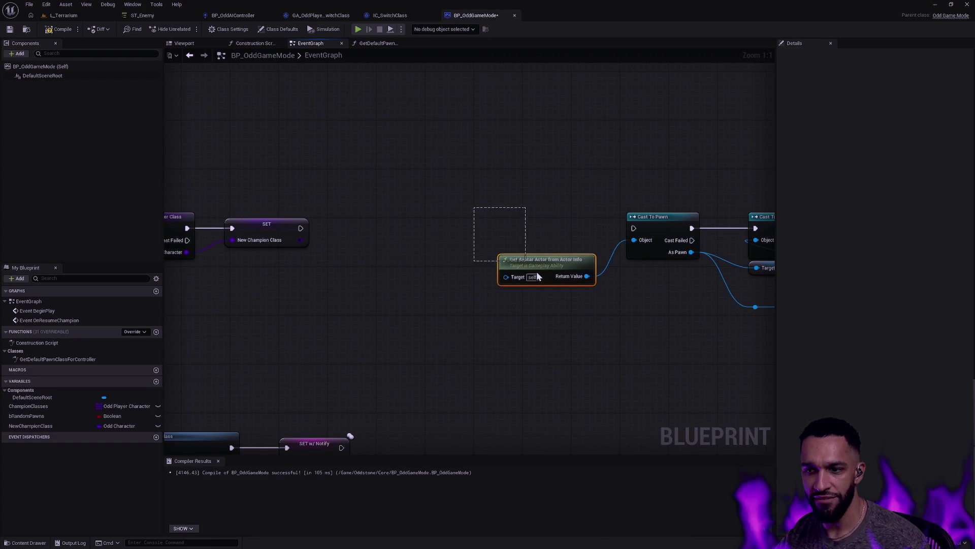
Replace Get Avatar Actor with Get Controlled Pawn taken from the event's Player Controller.
key("Delete")
left_click_drag(431, 283, 688, 315)
left_click_drag(433, 260, 498, 321)
type("get")
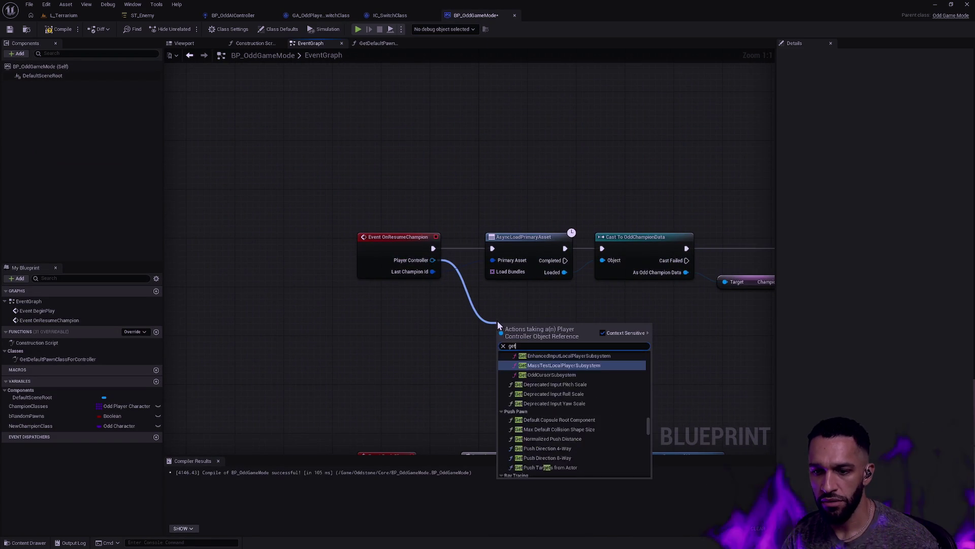
type(" controlled pawn")
key("Return")
Move the Cast To Pawn node cluster next to the resume-champion chain.
left_click_drag(498, 321, 344, 318)
scroll(481, 331, "down", 4)
left_click_drag(481, 331, 278, 322)
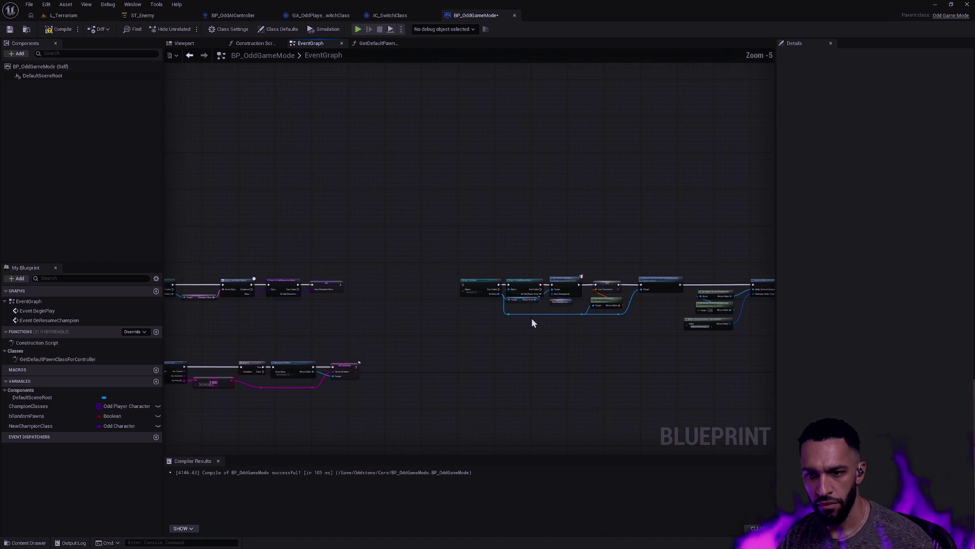
scroll(466, 315, "up", 4)
left_click_drag(405, 188, 510, 305)
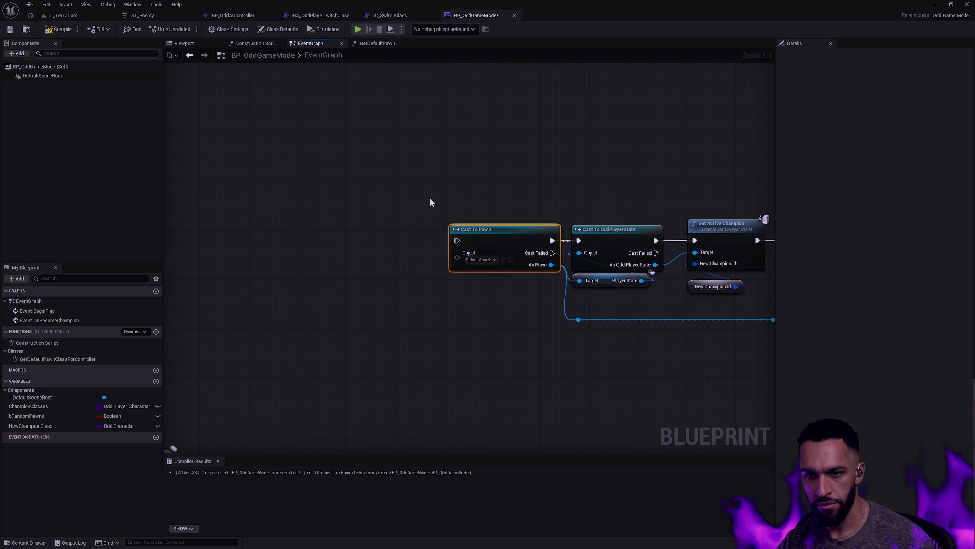
left_click_drag(427, 180, 522, 314)
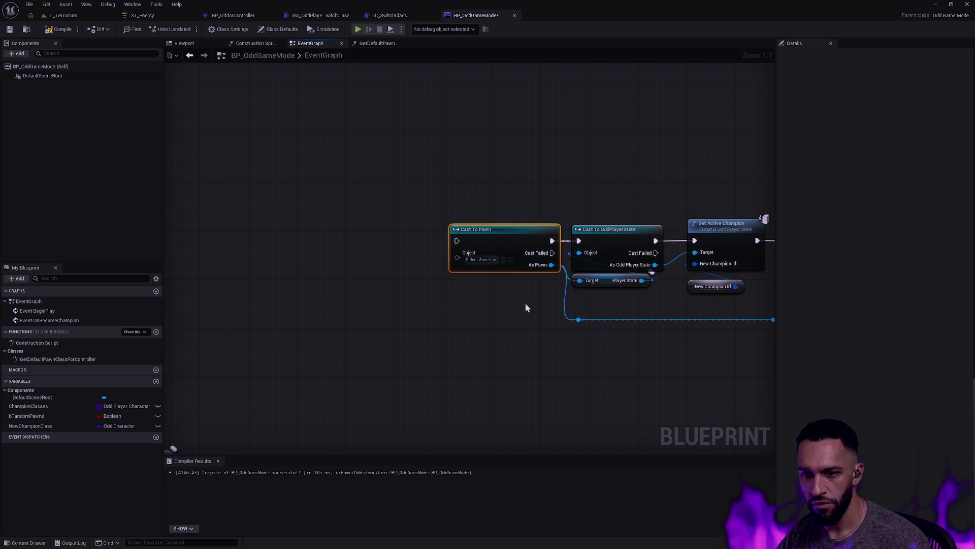
scroll(511, 293, "down", 8)
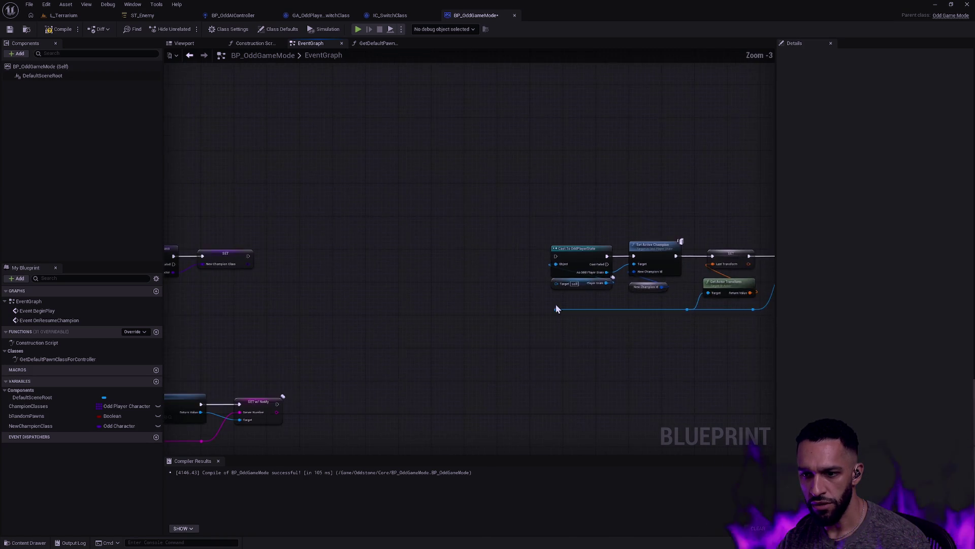
scroll(603, 312, "down", 2)
left_click_drag(658, 315, 380, 245)
left_click_drag(396, 282, 327, 289)
scroll(328, 289, "up", 7)
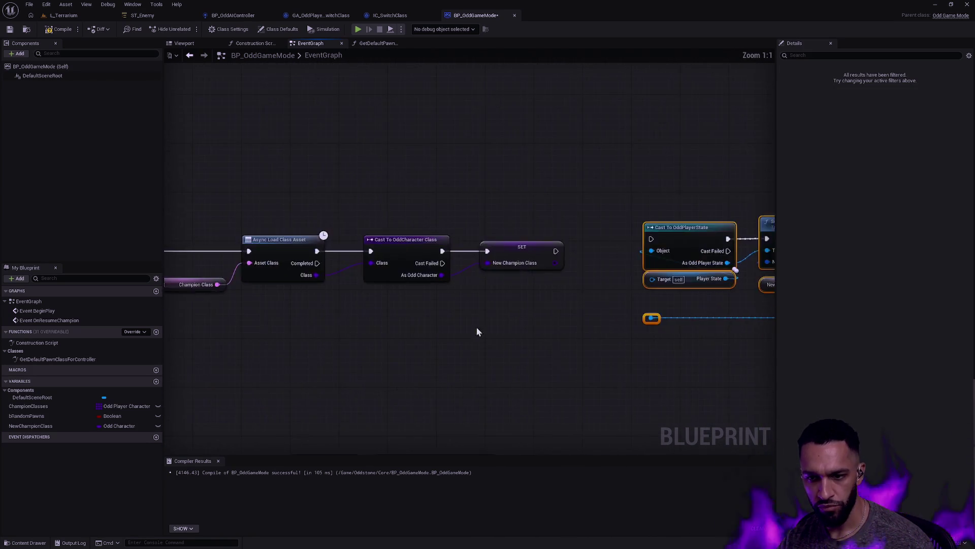
Wire Get Controlled Pawn's Return Value to the chain's reroute node.
mouse_move(317, 336)
left_mouse_down()
mouse_move(450, 345)
mouse_move(762, 331)
mouse_move(203, 374)
mouse_move(499, 332)
mouse_move(444, 333)
mouse_move(501, 307)
mouse_move(568, 348)
left_mouse_up()
left_click(465, 351)
left_click(495, 332)
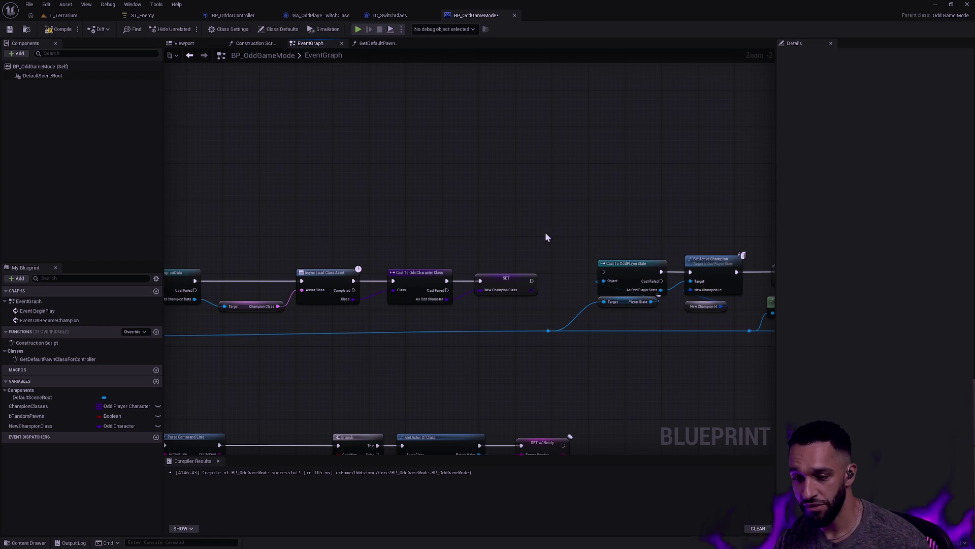
scroll(568, 262, "up", 1)
scroll(503, 202, "down", 1)
scroll(635, 272, "down", 6)
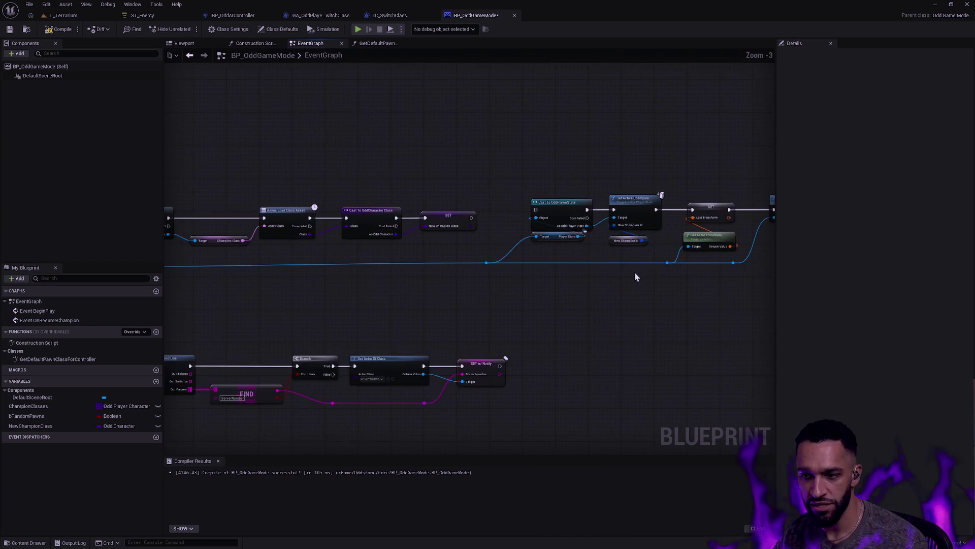
scroll(633, 277, "up", 2)
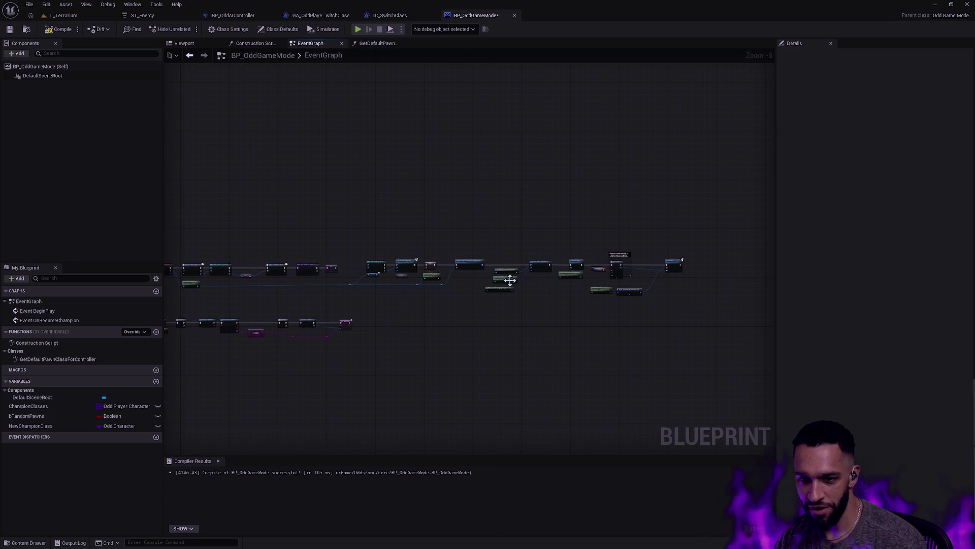
scroll(508, 279, "up", 5)
left_click_drag(725, 300, 776, 299)
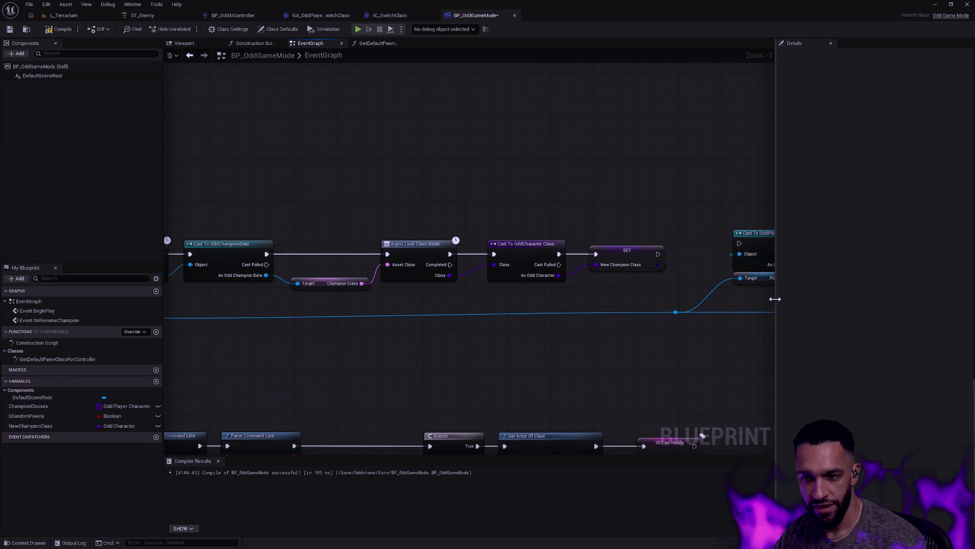
left_click_drag(687, 269, 522, 265)
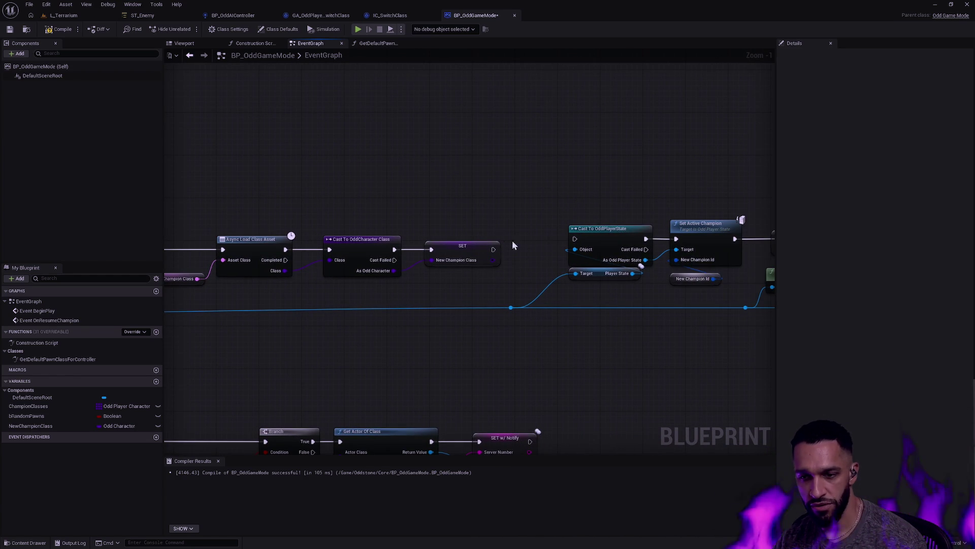
left_click(499, 262)
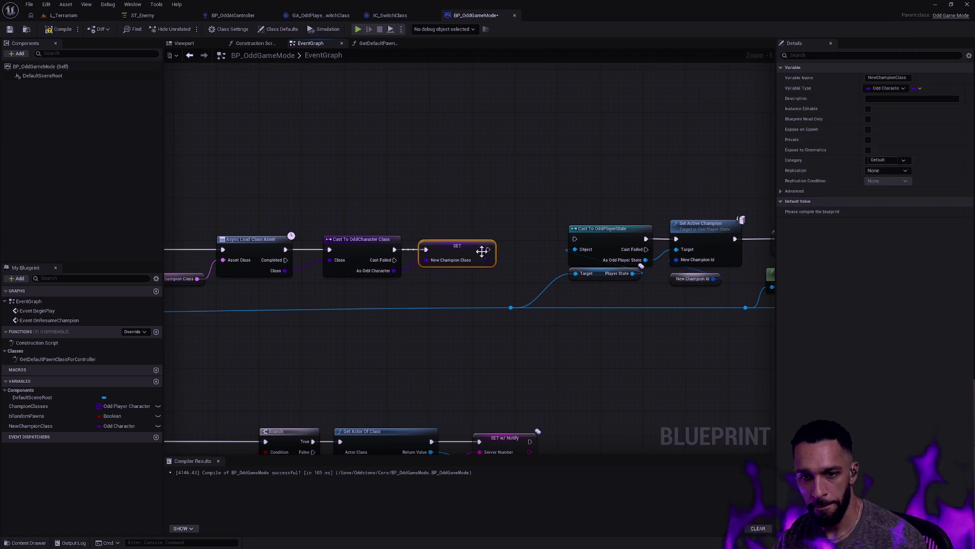
Connect the SET New Champion Class execution output to Cast To OddPlayerState.
left_click(477, 227)
mouse_move(494, 249)
left_mouse_down()
mouse_move(503, 258)
mouse_move(575, 240)
left_mouse_up()
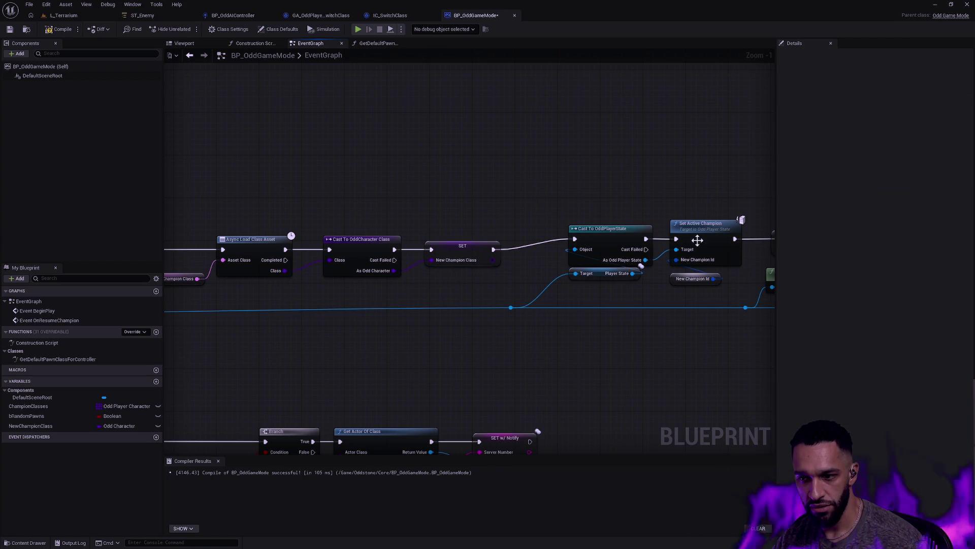
mouse_move(435, 300)
left_mouse_down()
mouse_move(451, 298)
mouse_move(441, 288)
mouse_move(622, 293)
left_mouse_up()
scroll(441, 287, "down", 1)
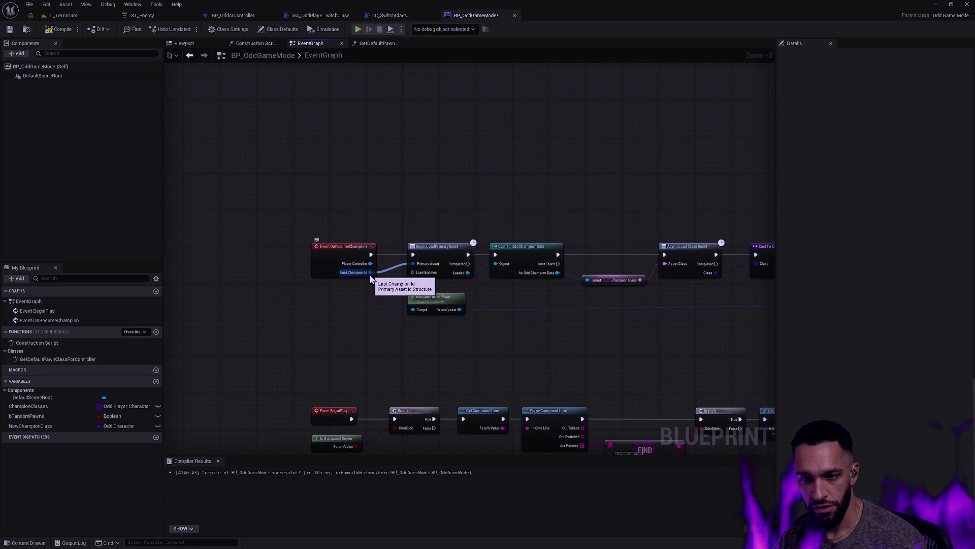
left_click_drag(511, 283, 382, 268)
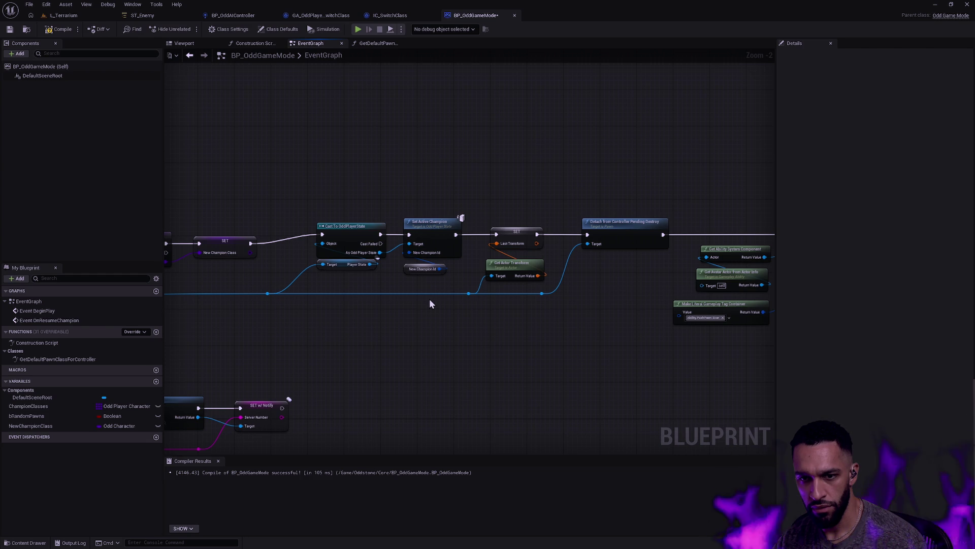
Align Cast To OddPlayerState between SET and Set Active Champion, with its Player State getter beside it.
left_click_drag(407, 295, 583, 303)
left_click(538, 275)
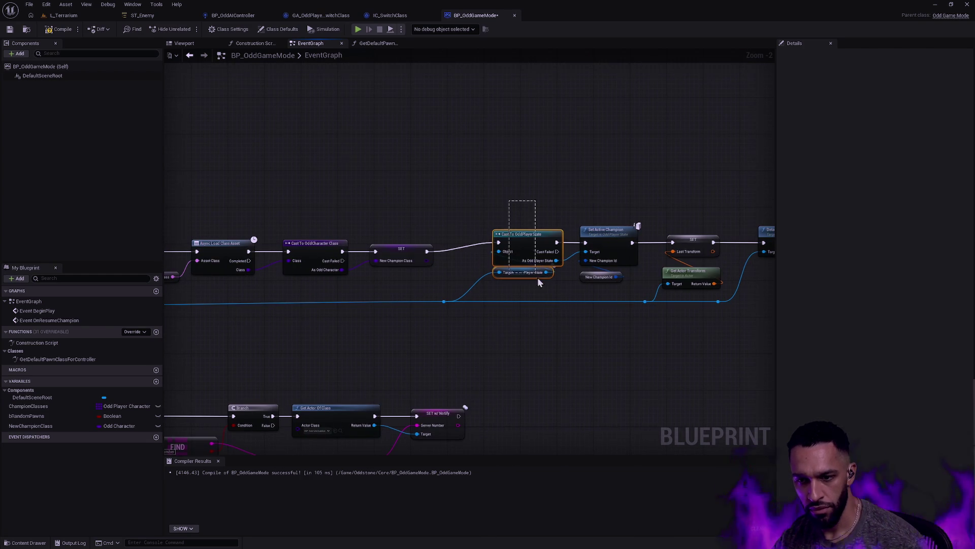
left_click(526, 238)
mouse_move(526, 238)
left_mouse_down()
mouse_move(533, 288)
mouse_move(501, 245)
left_mouse_up()
left_click(511, 210)
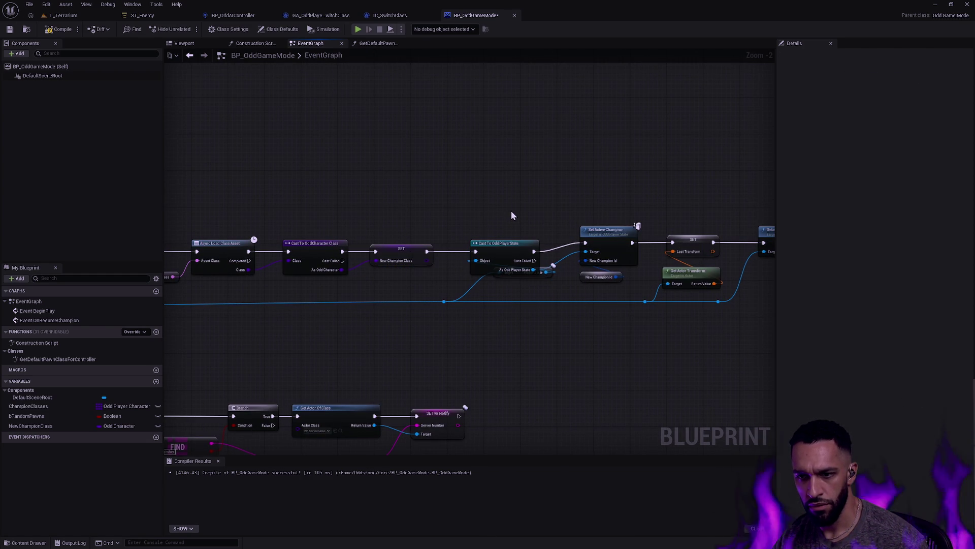
left_click(544, 273)
left_click(515, 281)
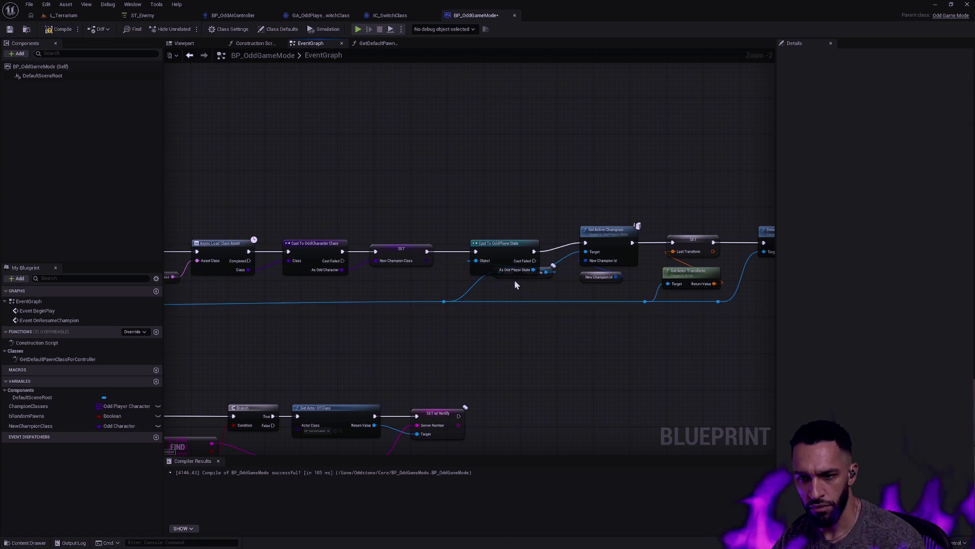
left_click_drag(518, 281, 494, 288)
left_click(571, 290)
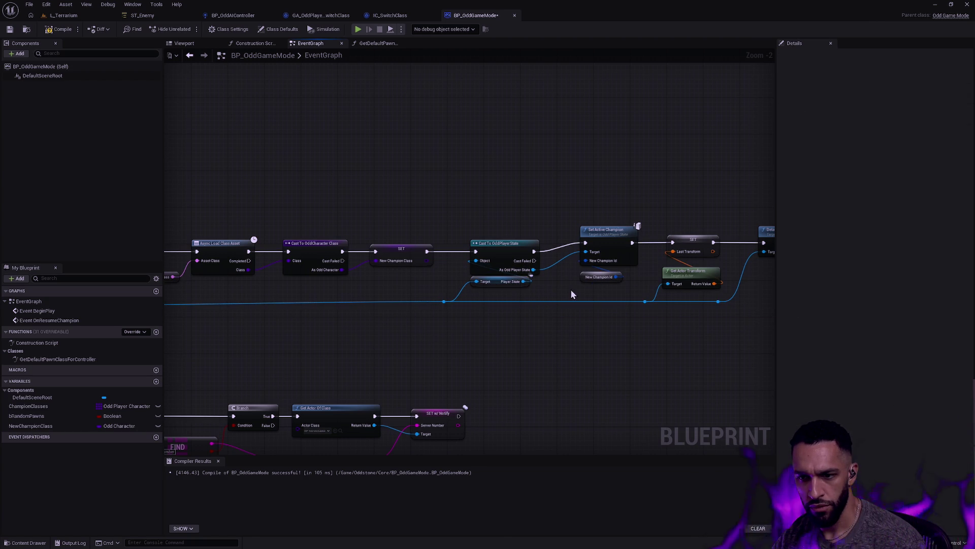
scroll(493, 309, "up", 3)
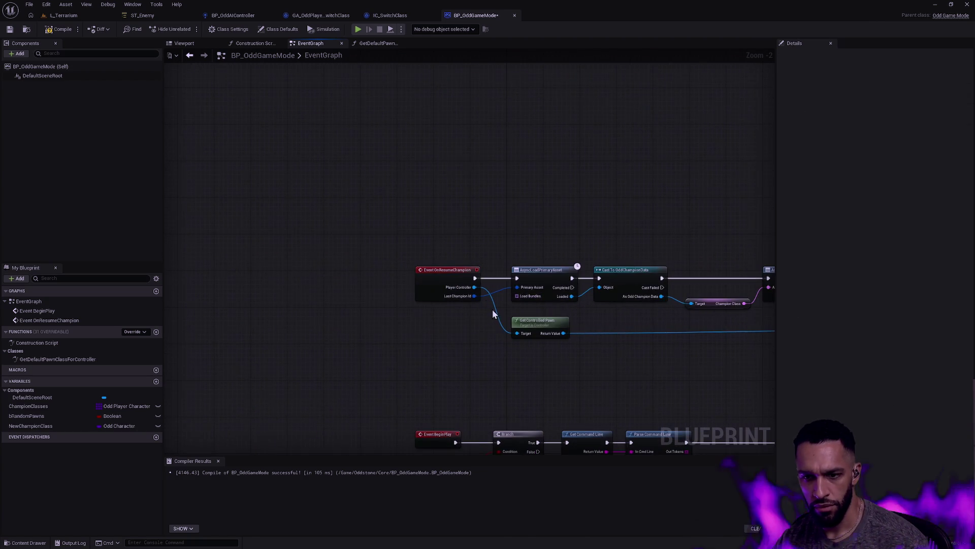
Promote Last Champion Id to a new variable and wire its SET between the resume event and AsyncLoadPrimaryAsset.
mouse_move(466, 291)
left_mouse_down()
mouse_move(525, 311)
mouse_move(477, 316)
mouse_move(526, 262)
mouse_move(542, 203)
left_mouse_up()
left_click(521, 363)
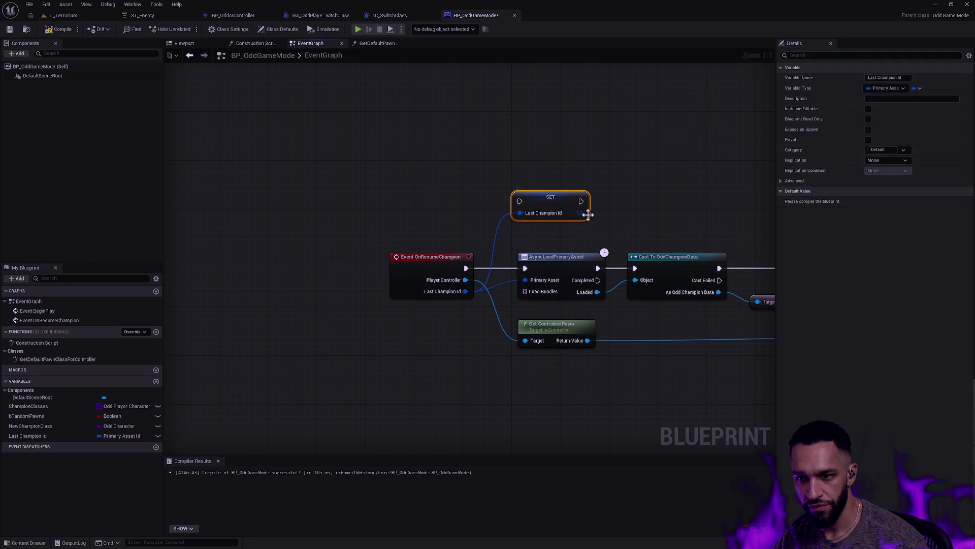
left_click_drag(465, 268, 520, 202)
mouse_move(581, 202)
left_mouse_down()
mouse_move(635, 213)
mouse_move(526, 268)
left_mouse_up()
Place a Last Champion Id getter under Set Active Champion to feed its New Champion Id.
scroll(589, 226, "down", 2)
scroll(591, 228, "down", 8)
left_click_drag(675, 316, 353, 254)
scroll(363, 281, "up", 9)
left_click(429, 279)
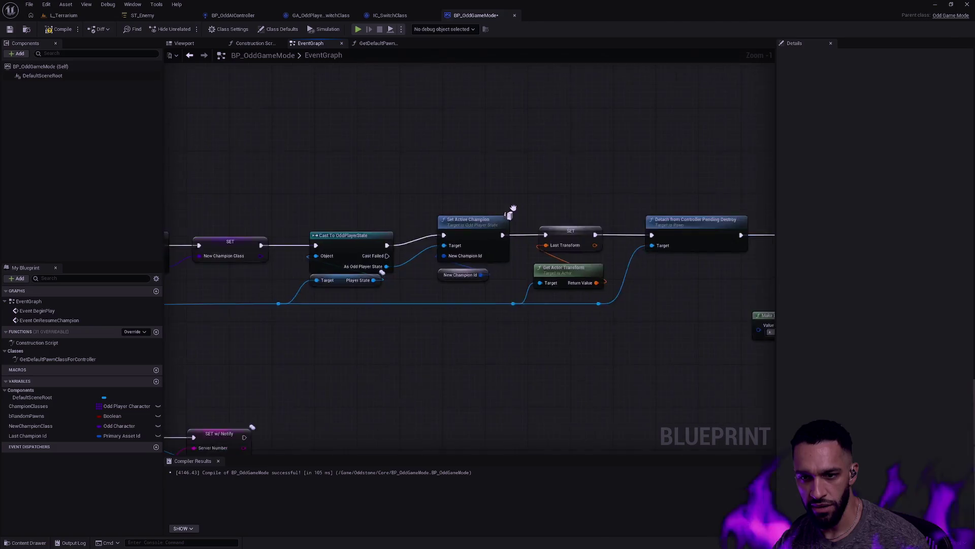
mouse_move(30, 436)
left_mouse_down()
mouse_move(387, 314)
mouse_move(474, 297)
mouse_move(490, 285)
mouse_move(479, 275)
mouse_move(501, 294)
left_mouse_up()
mouse_move(529, 341)
left_mouse_down()
mouse_move(490, 250)
mouse_move(507, 241)
mouse_move(511, 250)
mouse_move(485, 252)
left_mouse_up()
Shift Set Active Champion, its getter, and the cast and Player State nodes left.
left_click_drag(378, 231, 481, 308)
left_click(313, 322, "shift")
left_click_drag(314, 322, 298, 322)
mouse_move(558, 246)
left_mouse_down()
mouse_move(489, 243)
mouse_move(470, 225)
left_mouse_up()
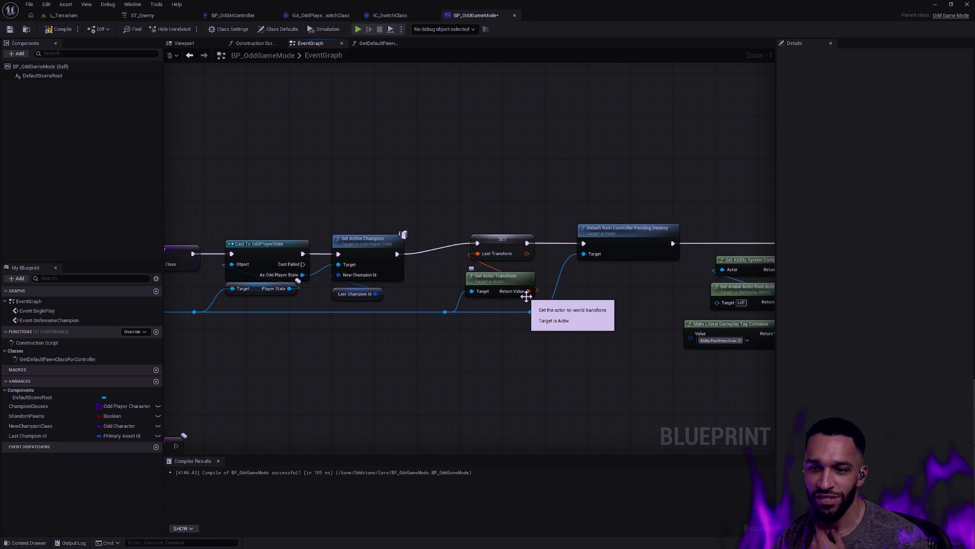
Create the LastTransform variable and reposition the SET and Get Actor Transform nodes down-left.
right_click(498, 239)
left_click(539, 256)
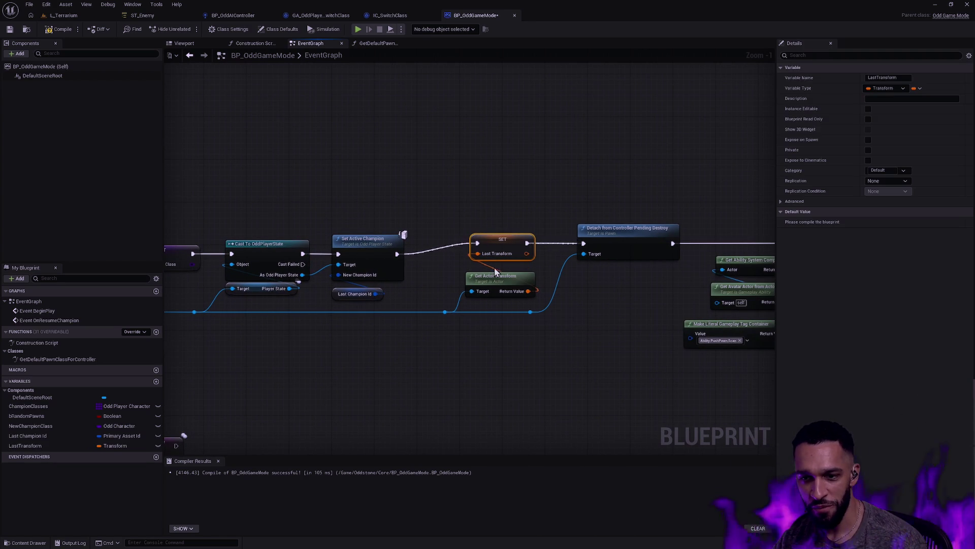
left_click(477, 231)
left_click_drag(452, 249, 535, 353)
mouse_move(457, 207)
left_mouse_down()
mouse_move(501, 283)
mouse_move(491, 293)
mouse_move(498, 287)
left_mouse_up()
left_click(490, 291)
mouse_move(545, 249)
left_mouse_down()
mouse_move(513, 286)
mouse_move(478, 291)
left_mouse_up()
left_click(562, 300)
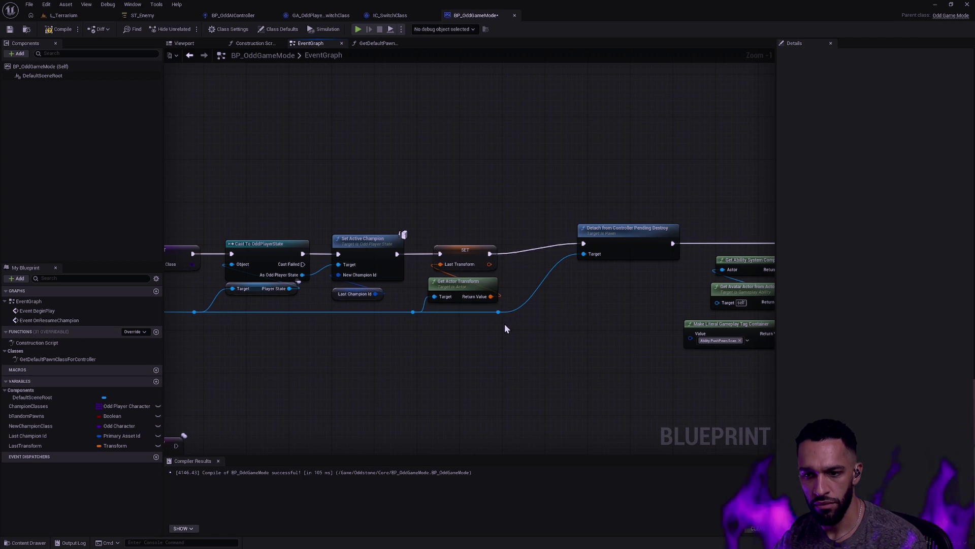
Try moving Detach from Controller closer to SET, undoing the accidental move.
left_click_drag(628, 242, 559, 245)
key("ctrl+z")
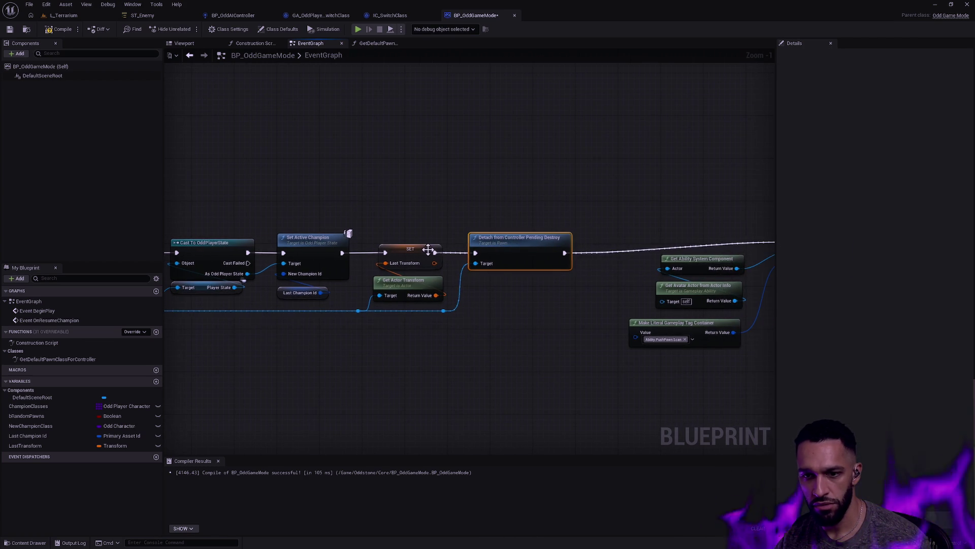
scroll(493, 256, "up", 1)
left_click(539, 286)
scroll(417, 306, "down", 2)
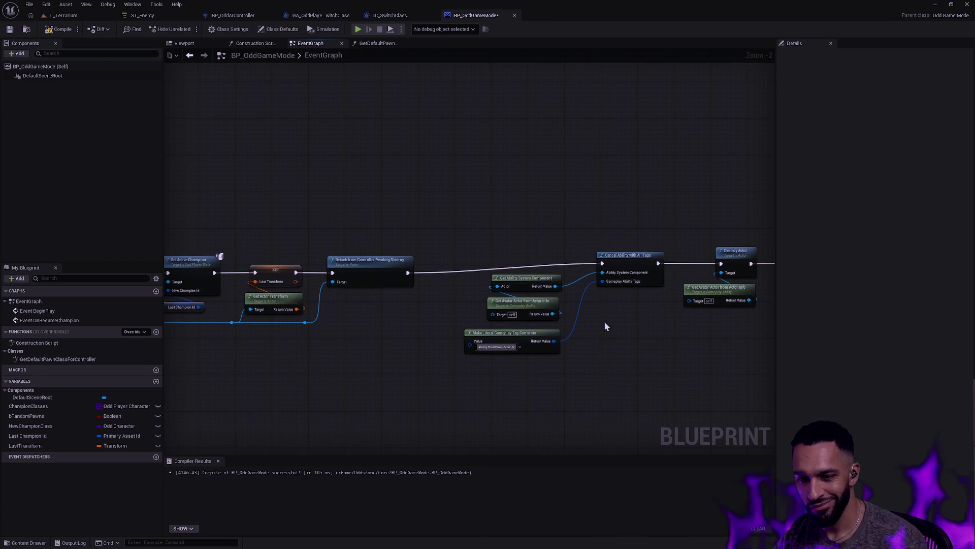
Shift the four cancel-ability nodes left together and select them as a group.
mouse_move(516, 379)
left_mouse_down()
mouse_move(627, 255)
mouse_move(575, 269)
left_mouse_up()
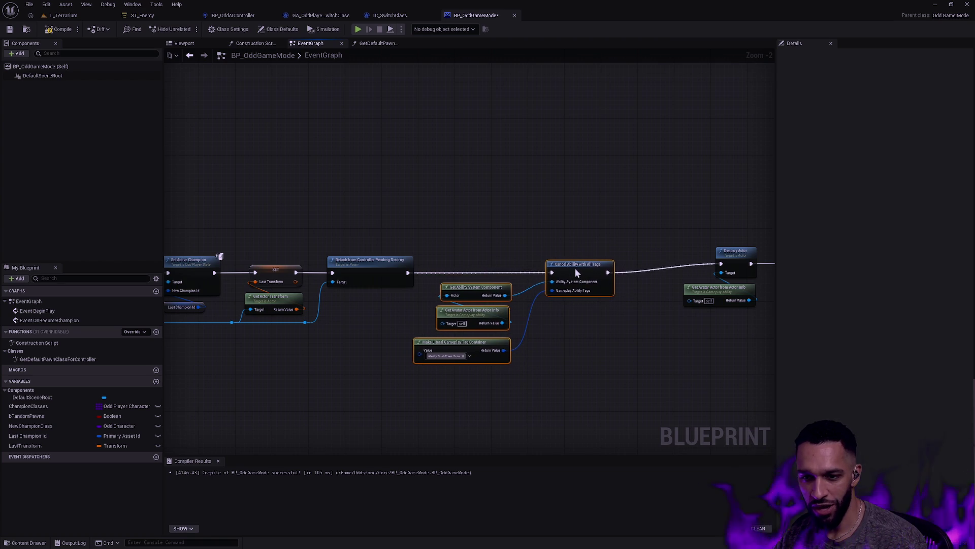
left_click(603, 315)
scroll(611, 322, "down", 1)
scroll(612, 324, "up", 3)
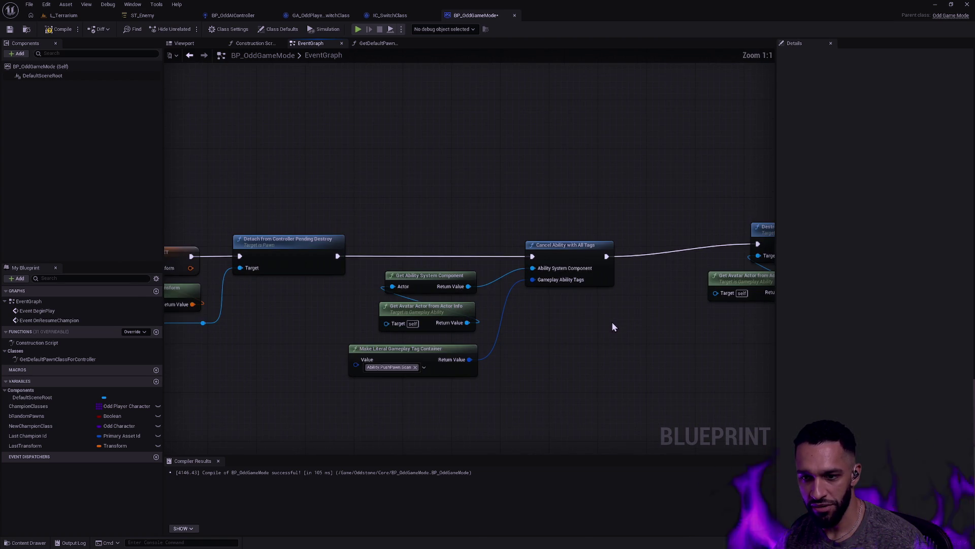
mouse_move(517, 206)
left_mouse_down()
mouse_move(620, 288)
mouse_move(610, 349)
left_mouse_up()
left_click(580, 395)
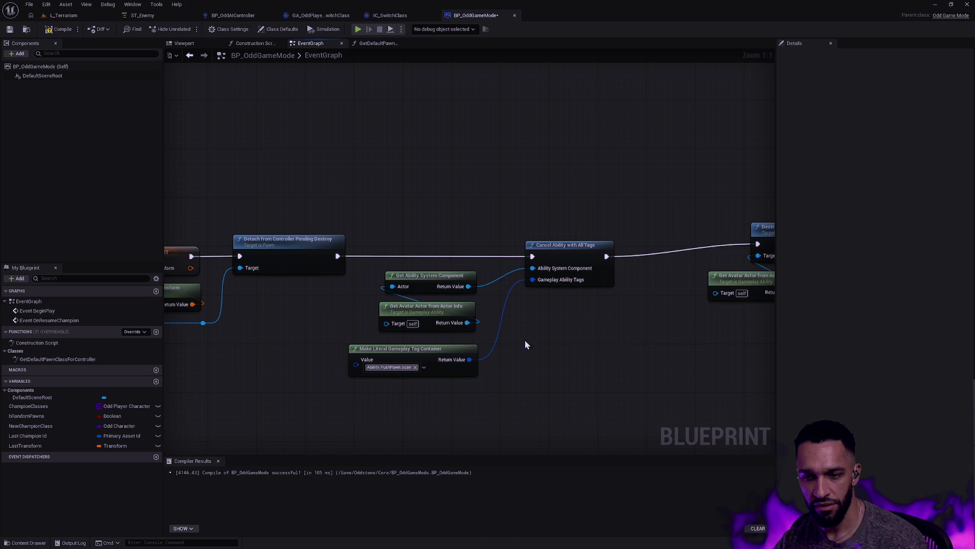
left_click_drag(440, 414, 602, 224)
Wrap the four cancel-ability nodes in a comment titled 'CRUFT!?' and tidy its contents.
key("c")
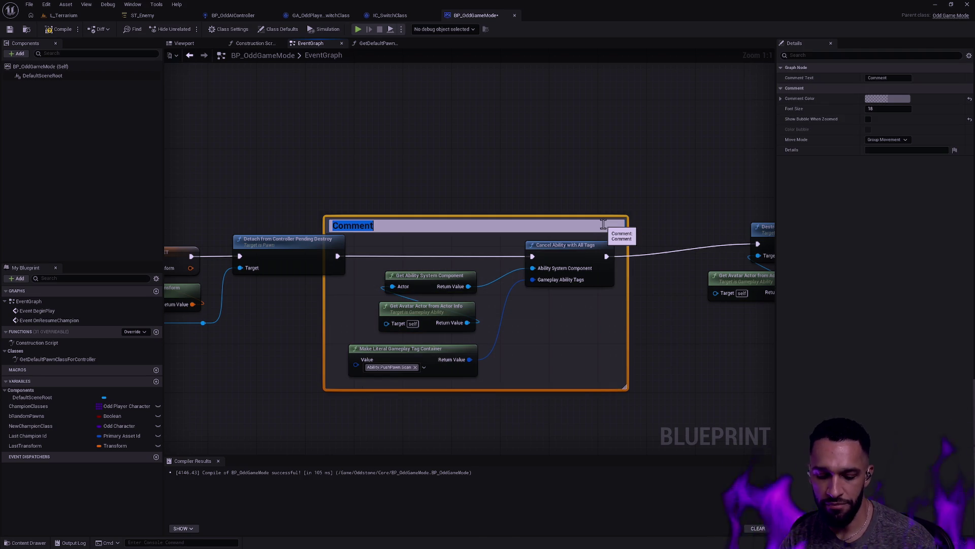
type("U")
key("BackSpace")
type("RUFT!@")
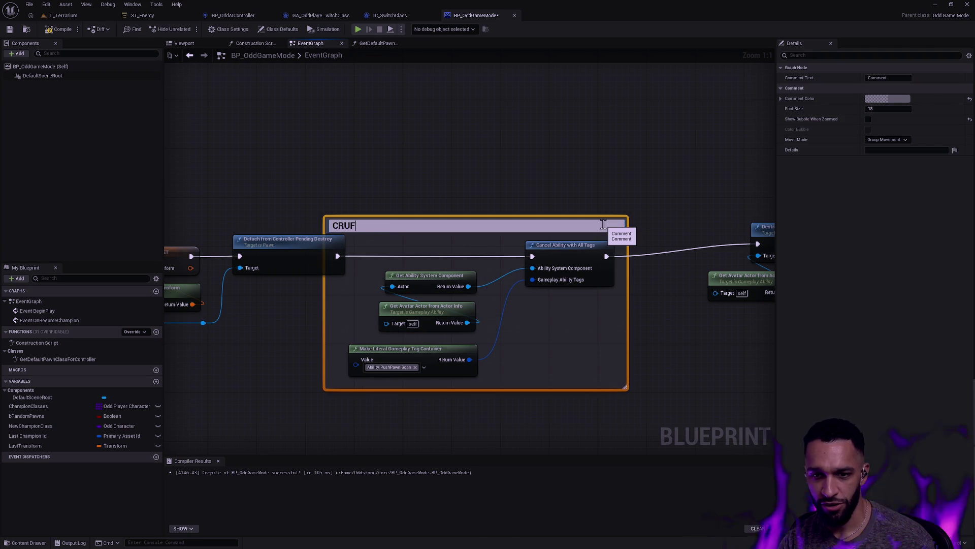
left_click(572, 196)
left_click_drag(323, 224, 363, 224)
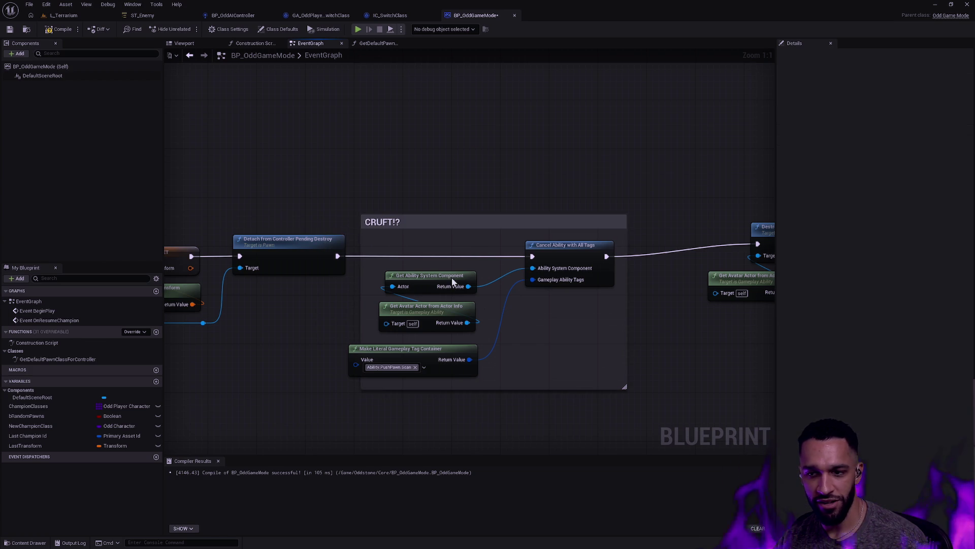
mouse_move(488, 344)
left_mouse_down()
mouse_move(447, 285)
mouse_move(474, 279)
left_mouse_up()
scroll(656, 298, "down", 1)
Delete the Get Avatar Actor getter that fed Destroy Actor.
left_click_drag(673, 296, 438, 297)
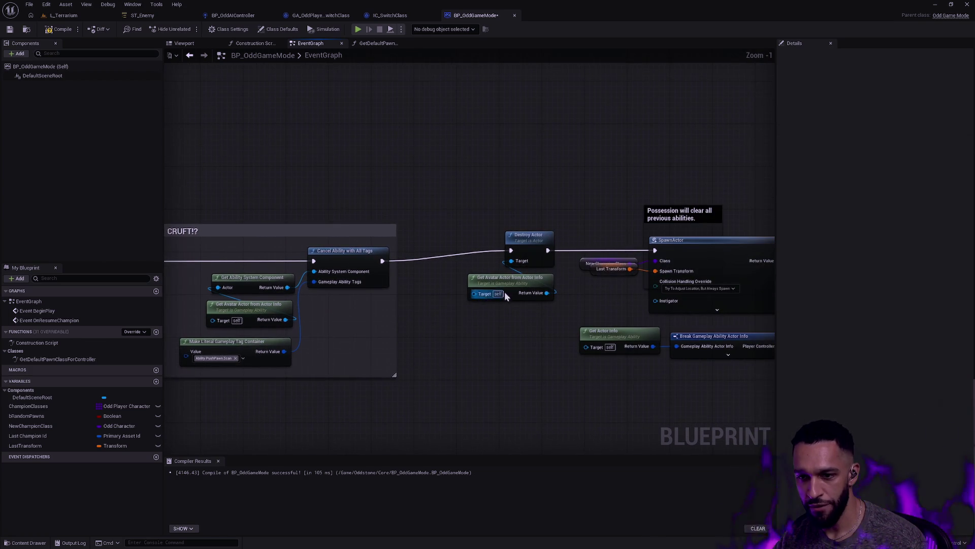
left_click_drag(467, 191, 531, 273)
left_click(510, 356)
left_click(505, 288)
key("Delete")
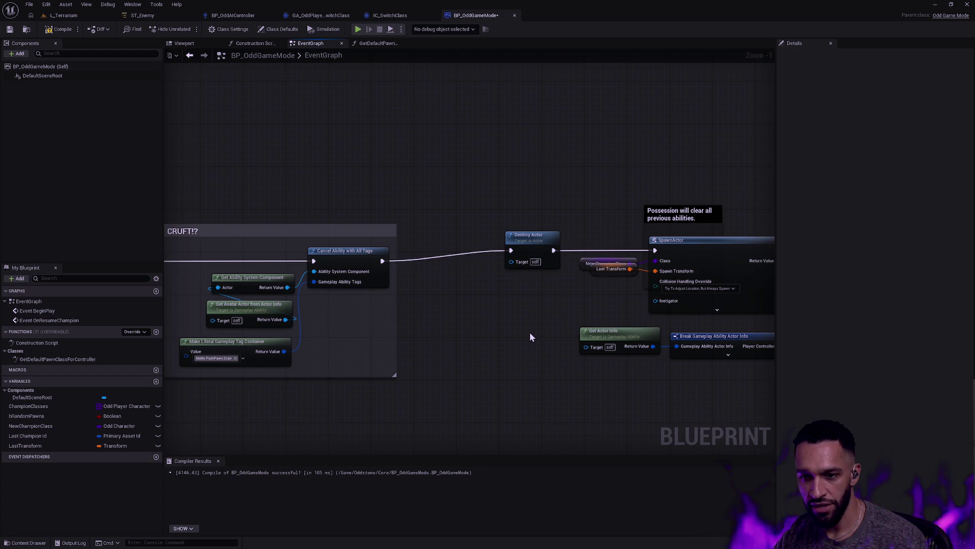
scroll(452, 330, "down", 1)
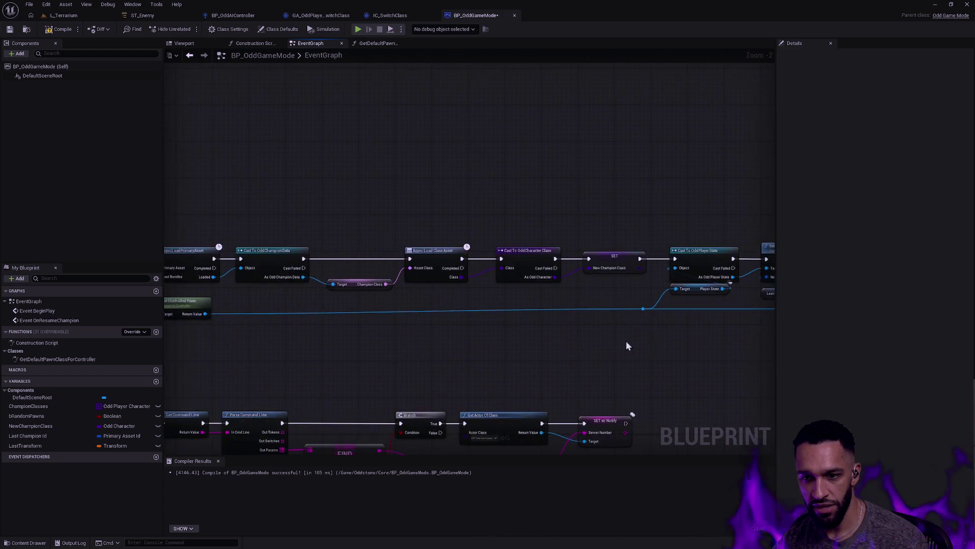
mouse_move(559, 333)
left_mouse_down()
mouse_move(572, 337)
mouse_move(562, 335)
left_mouse_up()
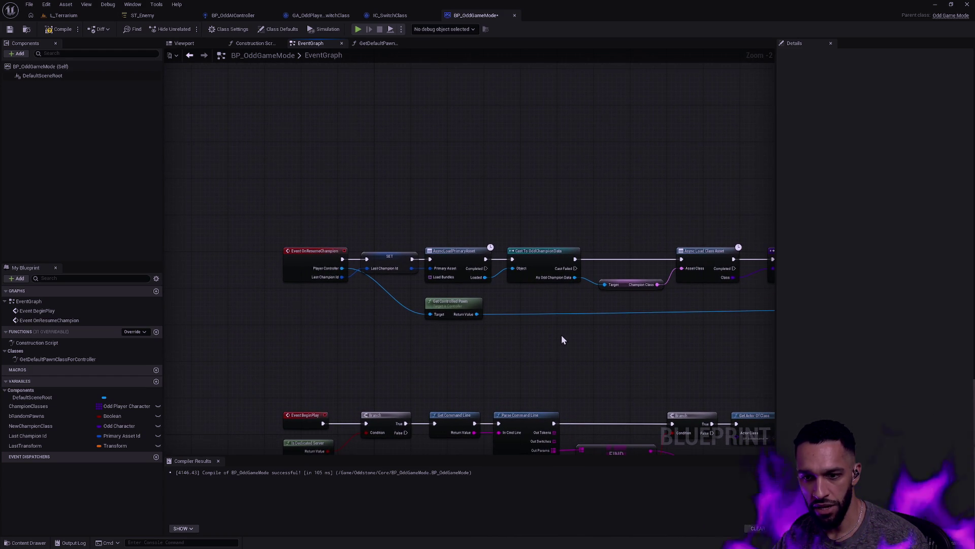
Wire the pawn reference into Destroy Actor's Target through a straightened reroute knot.
left_click_drag(676, 337, 355, 339)
left_click_drag(630, 333, 364, 333)
left_click_drag(458, 335, 303, 334)
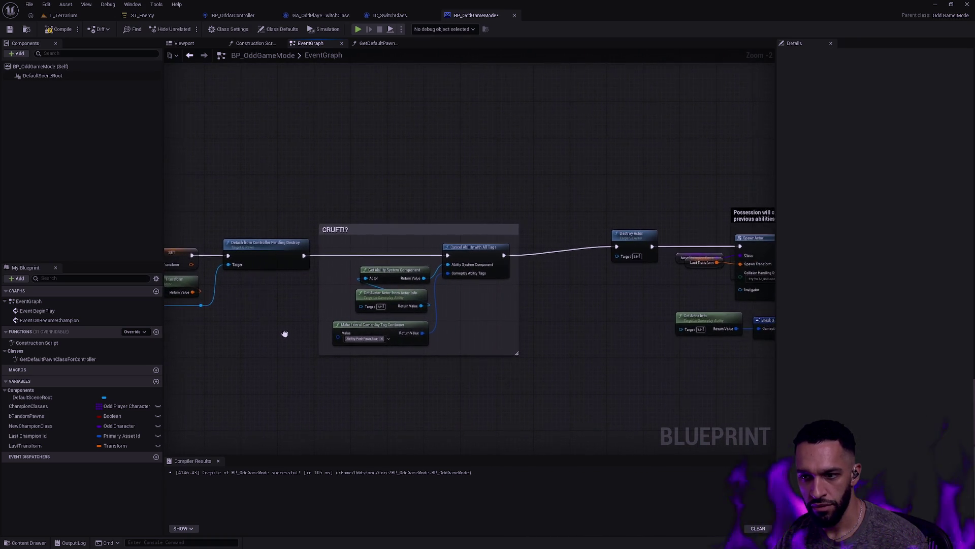
mouse_move(219, 308)
left_mouse_down()
mouse_move(638, 276)
mouse_move(635, 259)
left_mouse_up()
double_click(608, 258)
key("q")
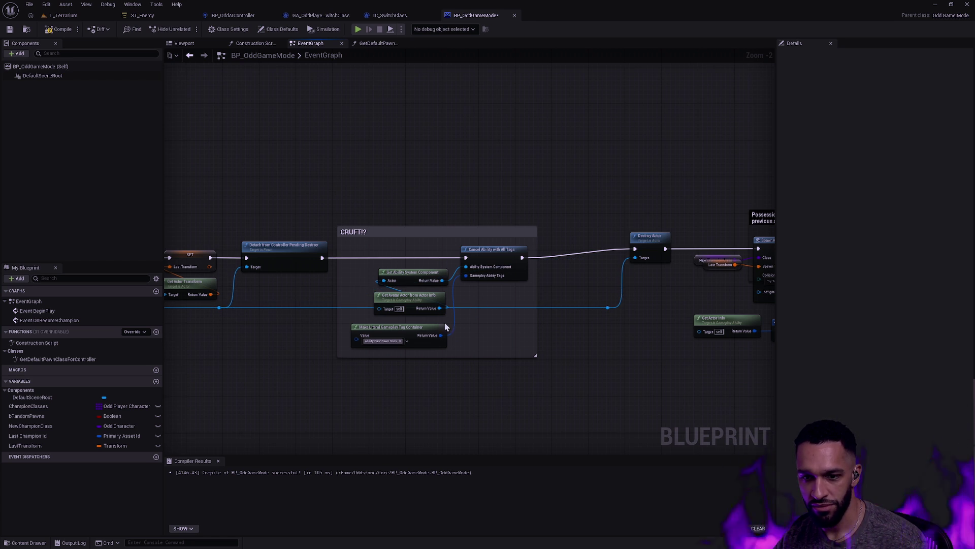
Delete the CRUFT!? comment with its nodes and wire Detach straight into Destroy Actor.
left_click(497, 332)
mouse_move(561, 401)
left_mouse_down()
mouse_move(531, 348)
mouse_move(367, 167)
left_mouse_up()
key("Delete")
mouse_move(635, 249)
left_mouse_down()
mouse_move(438, 268)
mouse_move(322, 258)
left_mouse_up()
Line Destroy Actor up beside Detach and straighten the wire between the reroute knots.
scroll(470, 257, "down", 1)
mouse_move(624, 231)
left_mouse_down()
mouse_move(464, 261)
mouse_move(384, 251)
left_mouse_up()
scroll(398, 275, "up", 3)
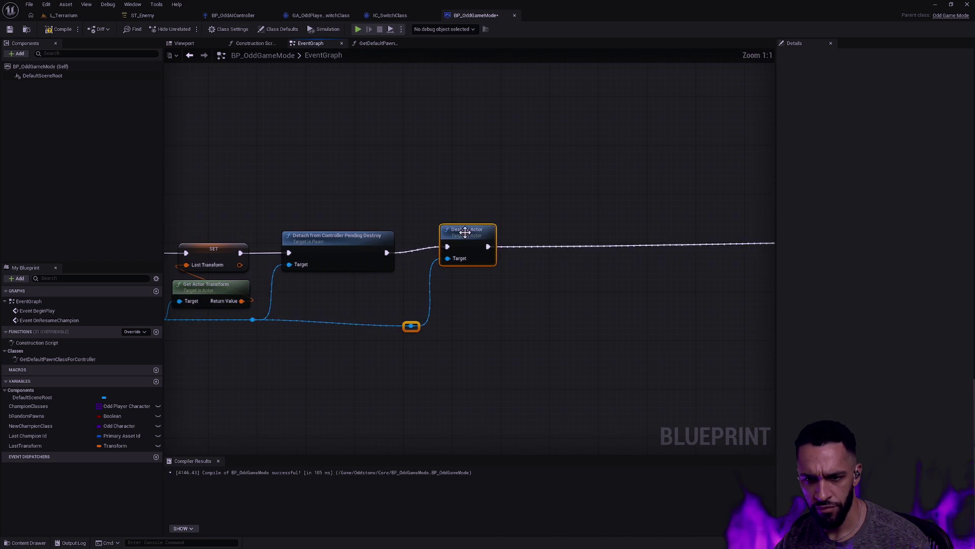
left_click_drag(468, 234, 468, 239)
left_click_drag(379, 358, 441, 318)
left_click(252, 319, "shift")
key("q")
left_click(391, 365)
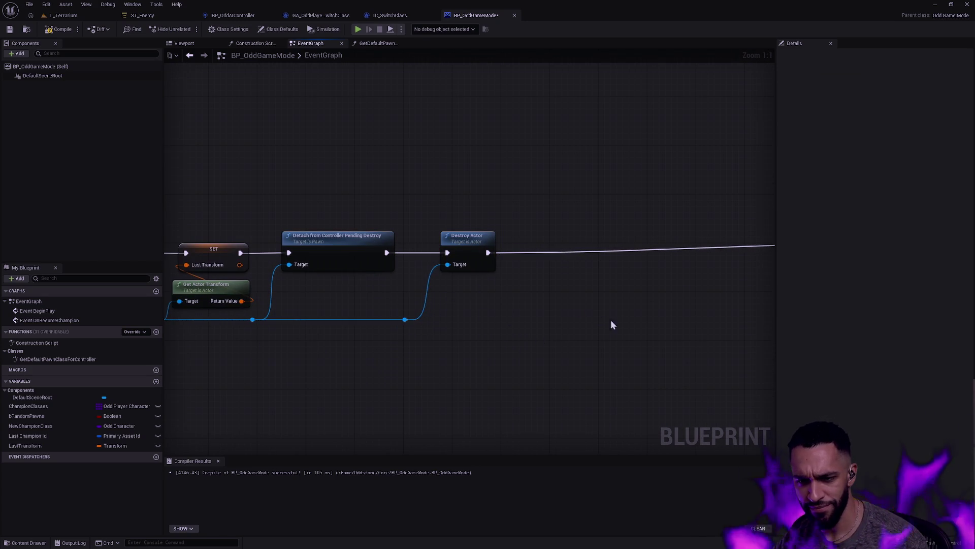
scroll(598, 319, "down", 1)
scroll(470, 331, "down", 1)
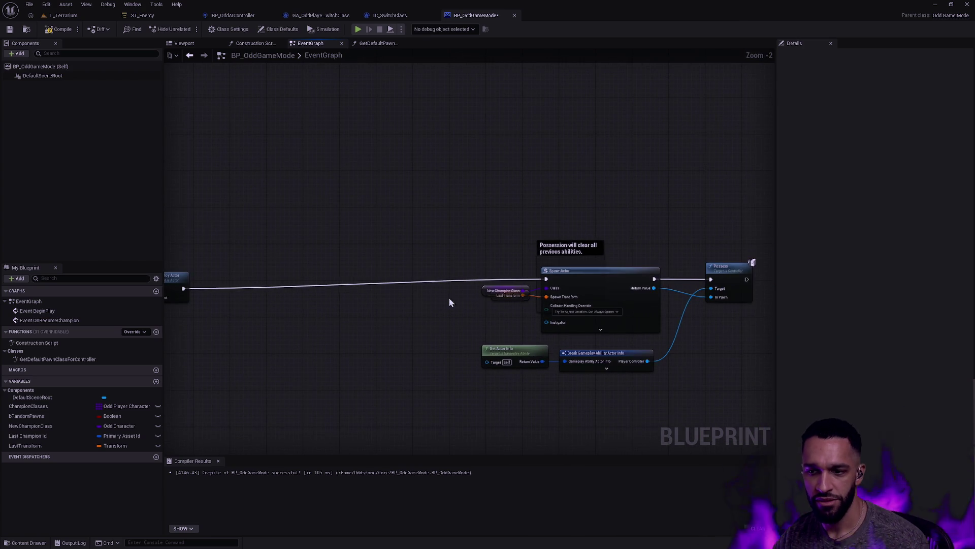
Separate the overlapping New Champion Class and Last Transform getters.
scroll(508, 294, "down", 1)
left_click_drag(471, 373, 696, 242)
scroll(511, 301, "down", 2)
scroll(433, 298, "up", 6)
left_click(505, 318)
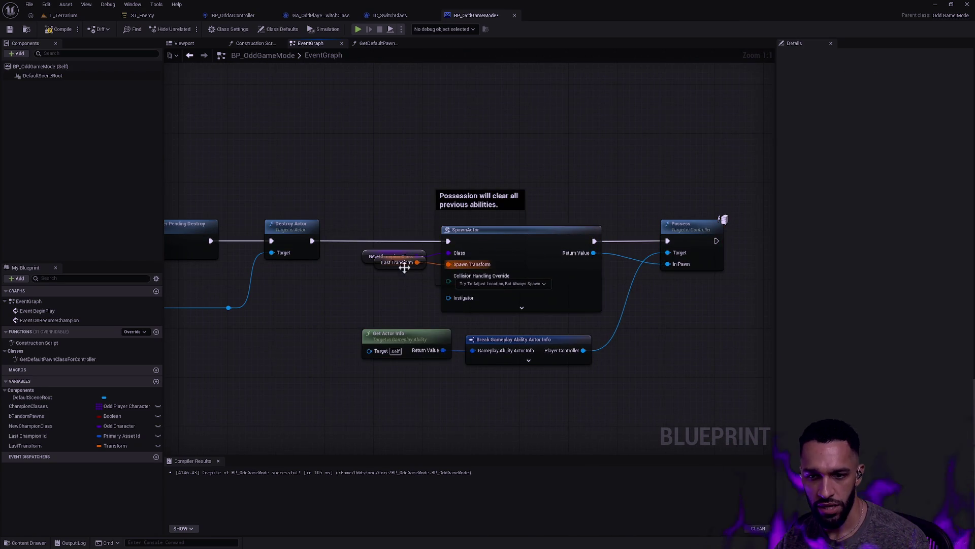
left_click_drag(412, 268, 413, 270)
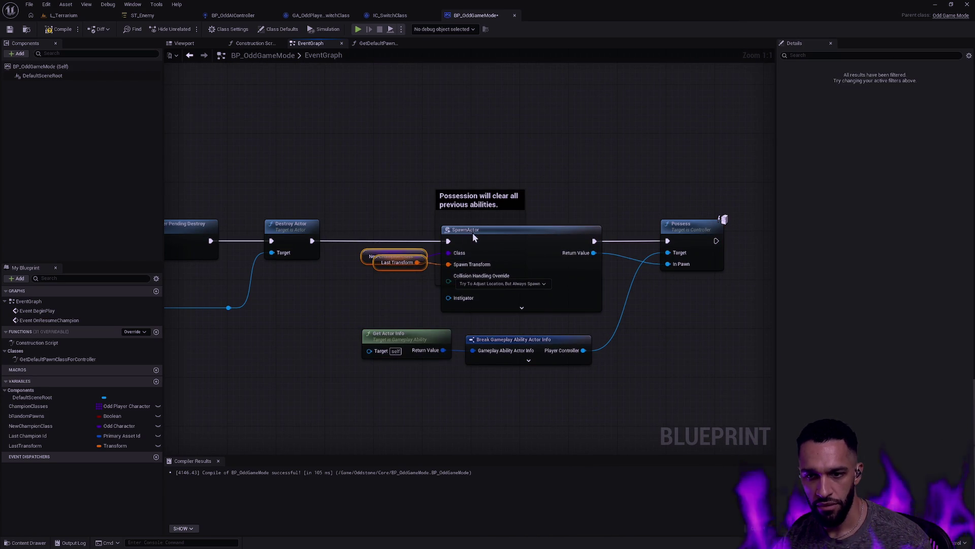
left_click(664, 324)
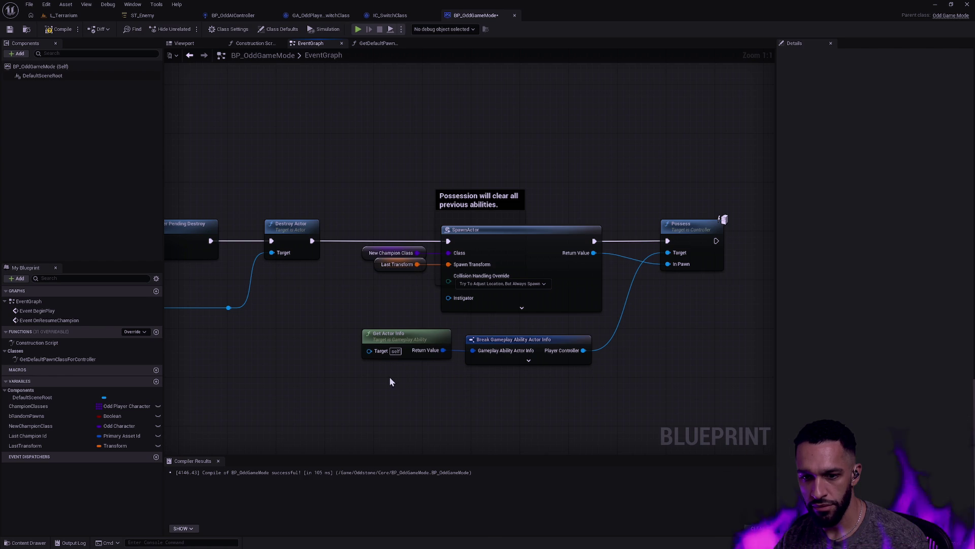
Delete Get Actor Info and Break Gameplay Ability Actor Info, then view GA_OddPlayer_SwitchClass.
left_click_drag(346, 398, 574, 337)
key("Delete")
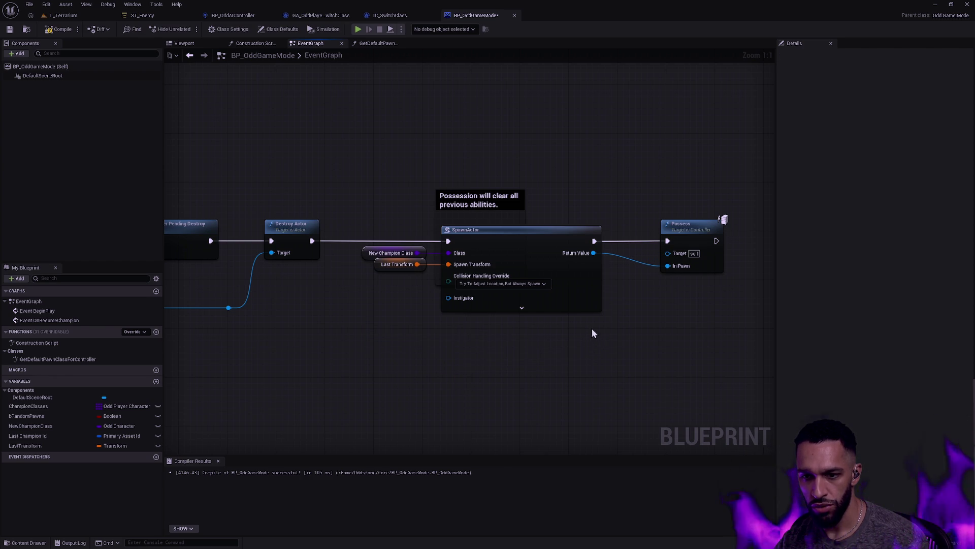
left_click(320, 15)
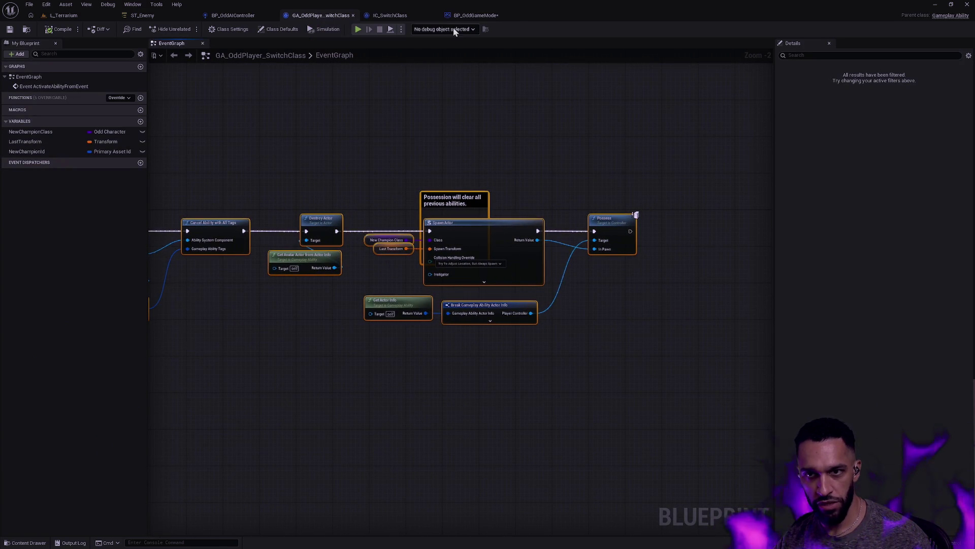
Back in BP_OddGameMode, connect Player Controller to Possess's Target via a reroute knot.
left_click(475, 16)
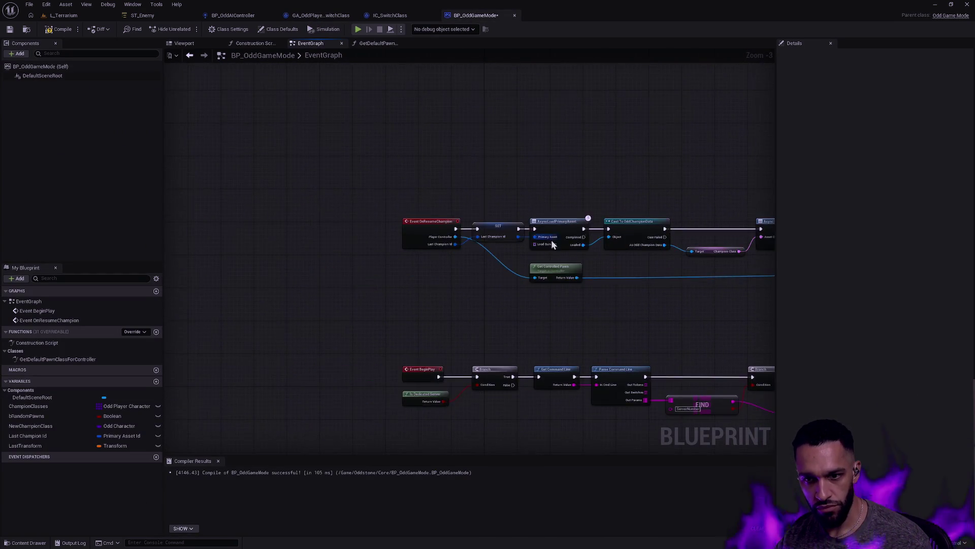
scroll(522, 248, "up", 3)
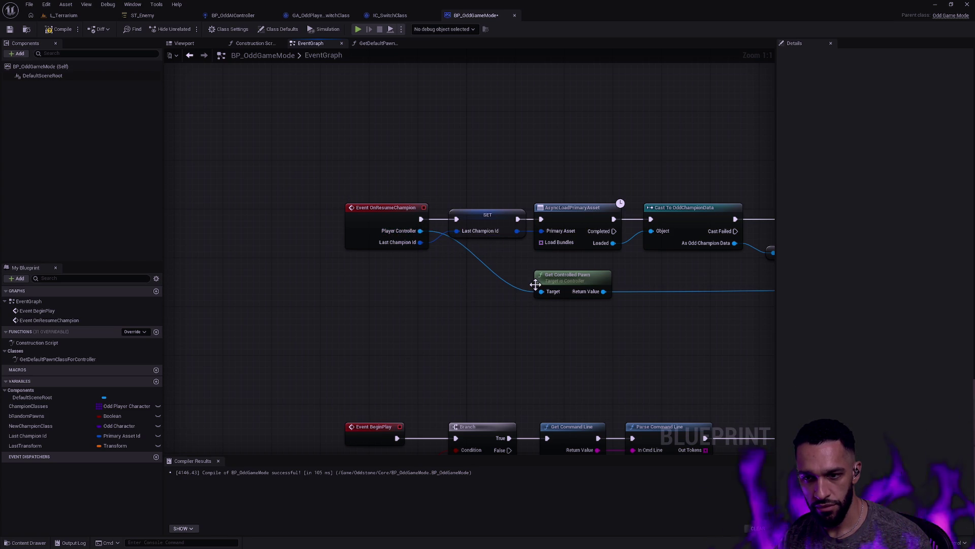
scroll(510, 269, "down", 3)
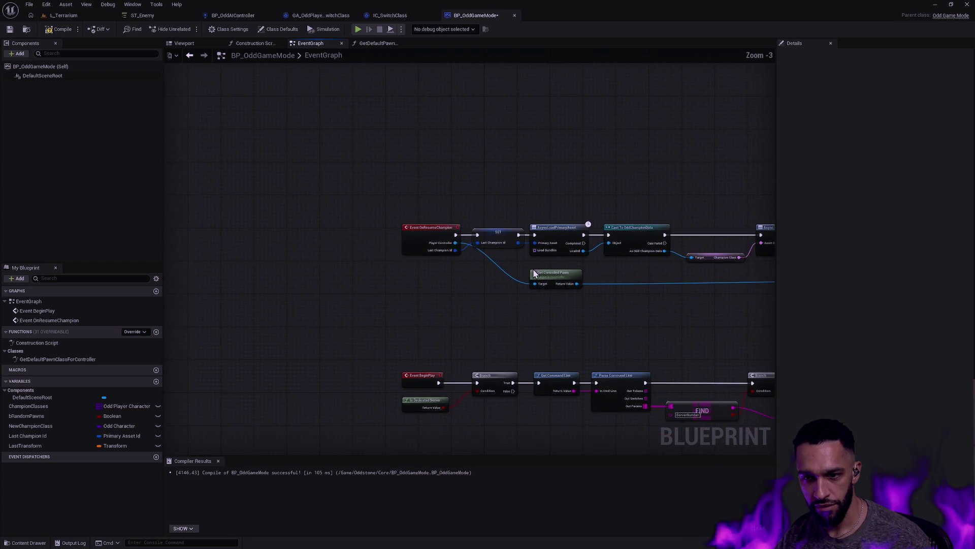
scroll(611, 282, "down", 2)
left_click_drag(612, 283, 374, 294)
scroll(372, 236, "up", 5)
mouse_move(373, 232)
left_mouse_down()
mouse_move(432, 279)
mouse_move(453, 312)
mouse_move(933, 342)
mouse_move(749, 293)
mouse_move(319, 270)
mouse_move(291, 252)
mouse_move(425, 231)
left_mouse_up()
double_click(454, 280)
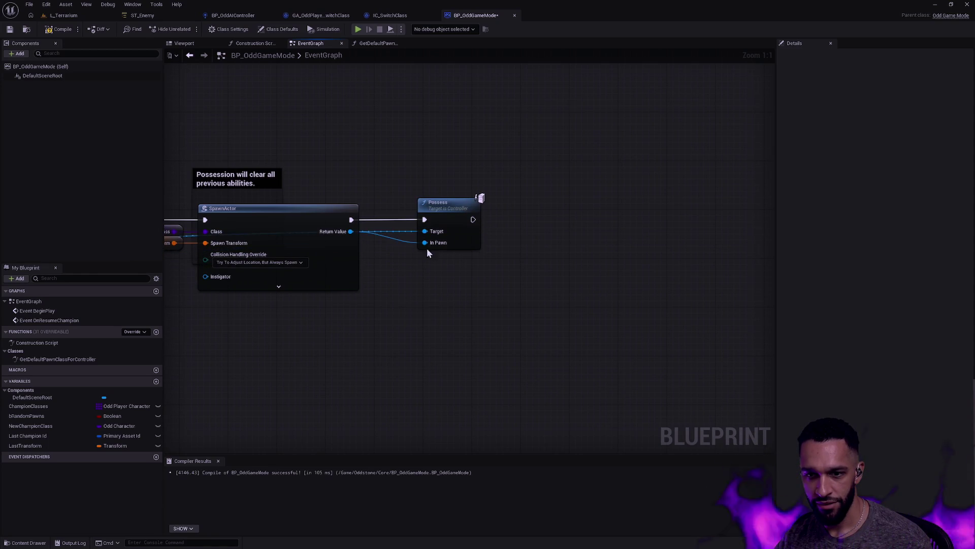
Delete the possession warning comment above SpawnActor.
mouse_move(378, 266)
left_mouse_down()
mouse_move(605, 277)
mouse_move(752, 266)
mouse_move(269, 301)
left_mouse_up()
scroll(618, 309, "down", 6)
scroll(538, 315, "up", 3)
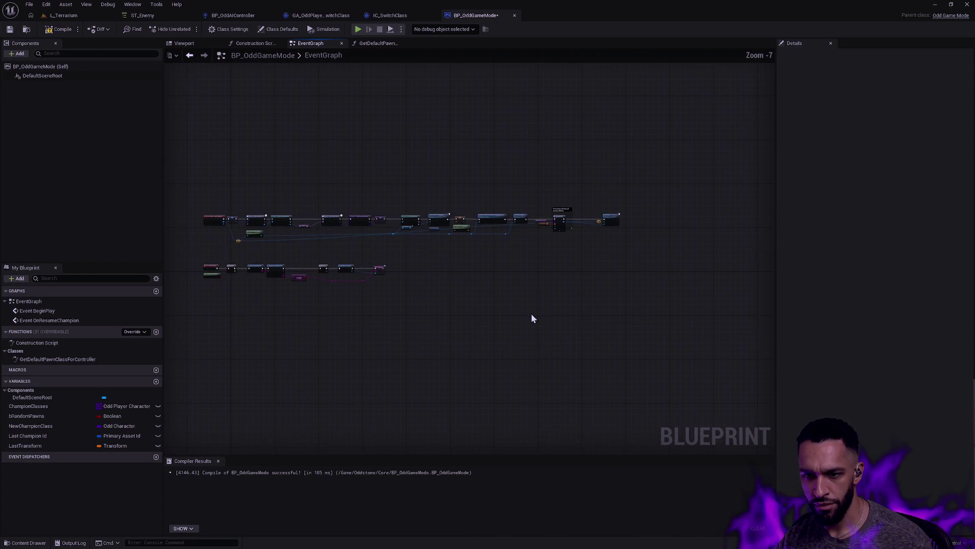
scroll(522, 311, "up", 3)
mouse_move(513, 282)
left_mouse_down()
mouse_move(313, 396)
mouse_move(356, 374)
left_mouse_up()
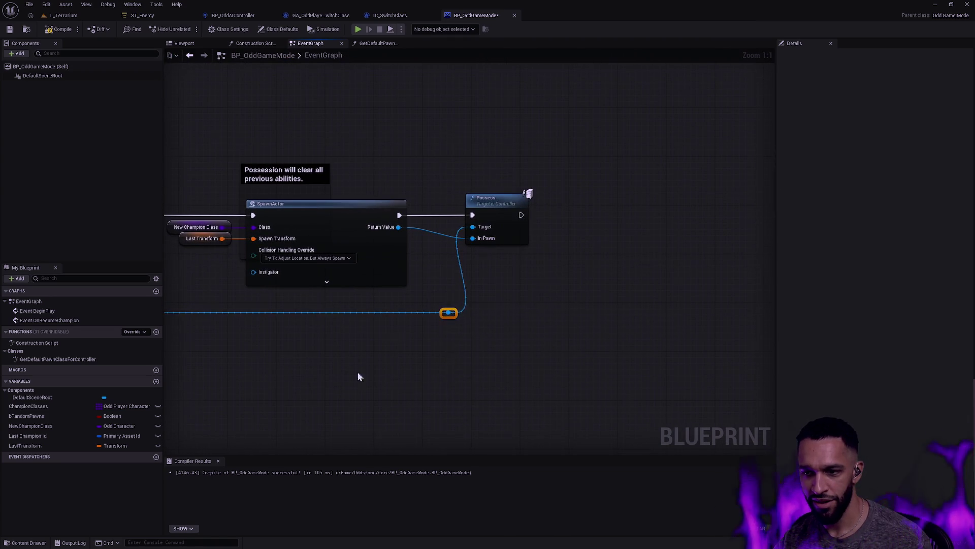
scroll(481, 279, "down", 5)
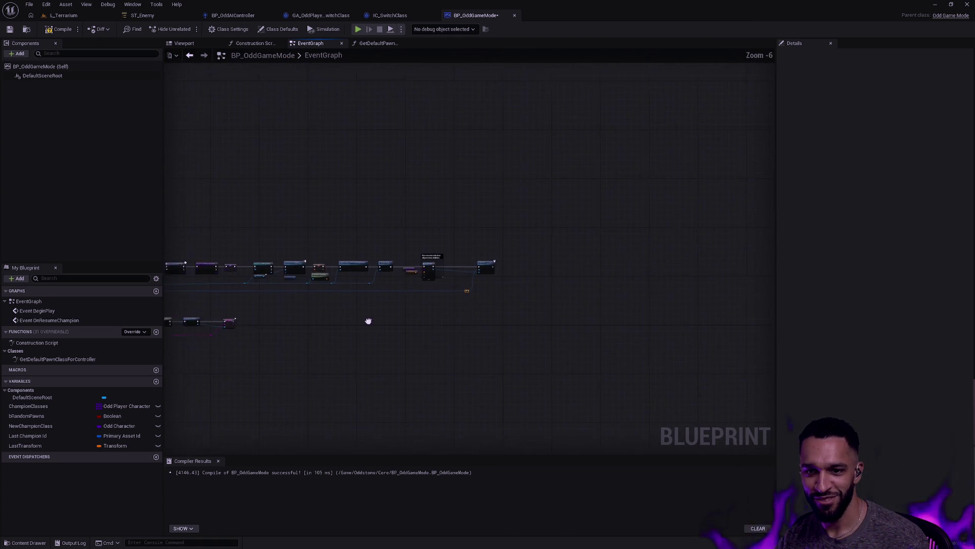
scroll(416, 314, "up", 5)
left_click(457, 125)
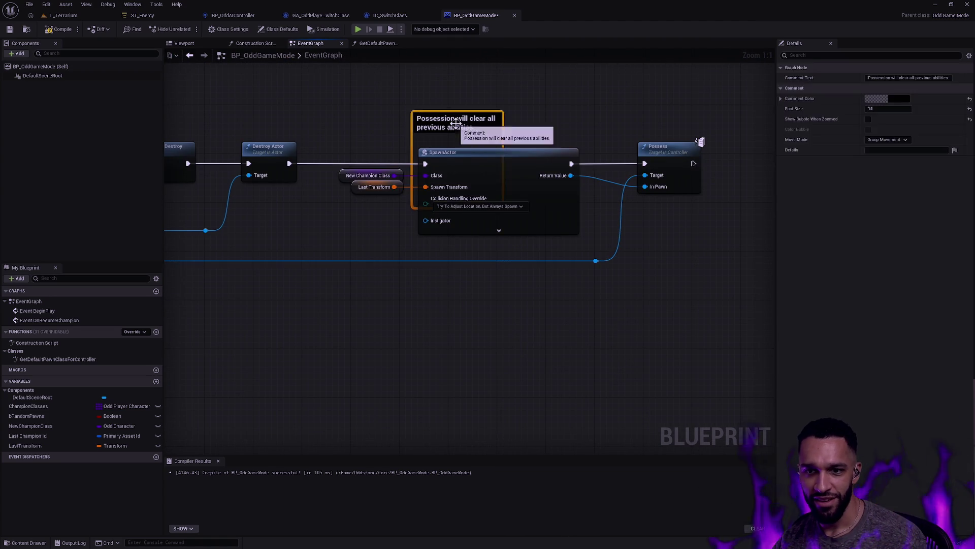
key("Delete")
Shift the SpawnActor group, Possess and its reroute slightly left, undoing the last Possess move.
mouse_move(717, 290)
left_mouse_down()
mouse_move(593, 208)
mouse_move(386, 170)
left_mouse_up()
left_click_drag(475, 220, 463, 220)
left_click(595, 317)
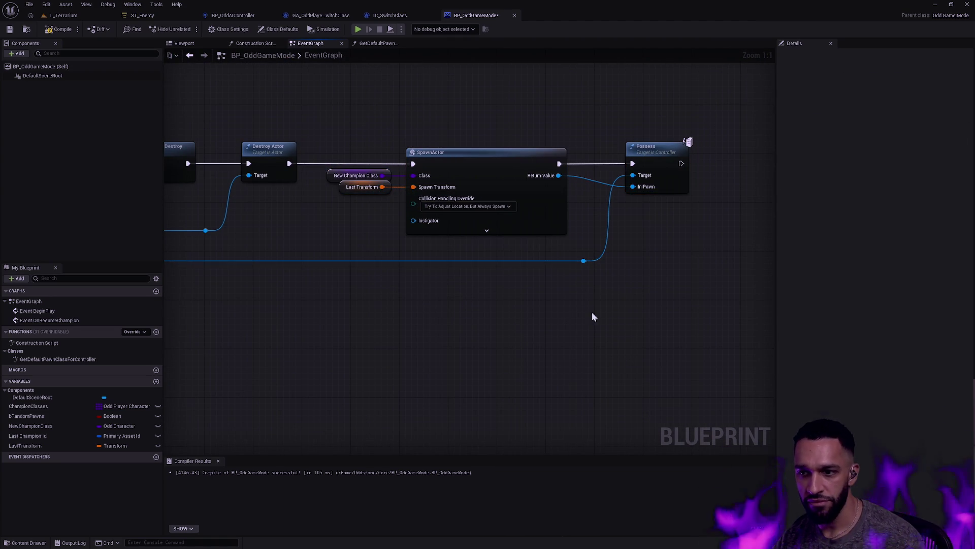
left_click_drag(691, 256, 603, 133)
left_click_drag(692, 279, 579, 113)
left_click_drag(645, 148, 632, 142)
left_click(640, 245)
left_click(633, 158)
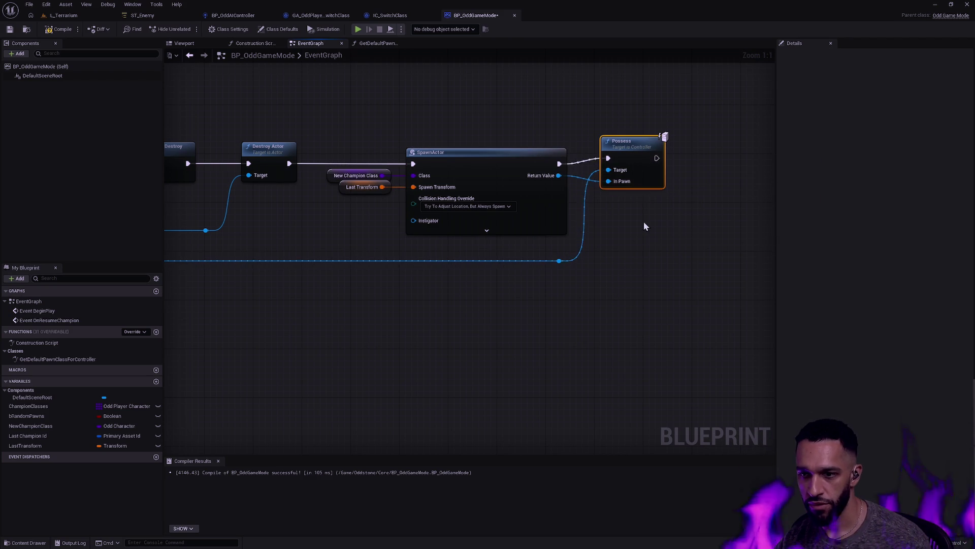
key("ctrl+z")
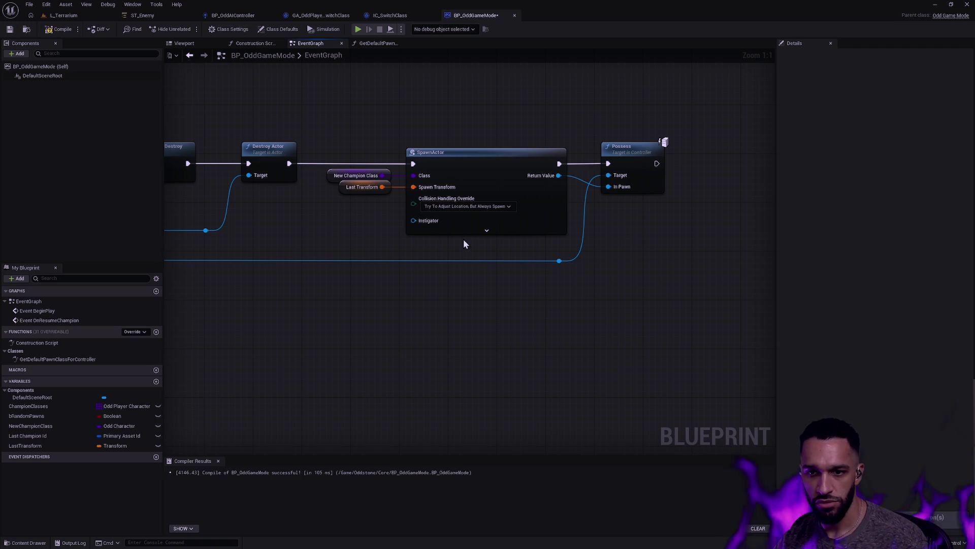
Trace the blue wire's reroute knot back to its source getter near Cast To OddPlayerState.
scroll(463, 244, "down", 5)
scroll(594, 279, "up", 5)
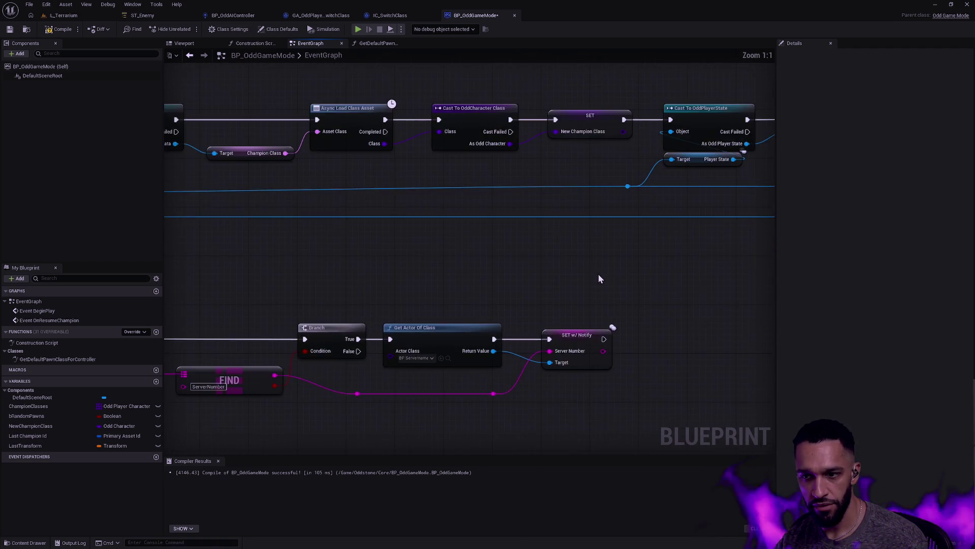
scroll(568, 254, "down", 1)
scroll(721, 287, "up", 1)
mouse_move(760, 296)
left_mouse_down()
mouse_move(617, 331)
mouse_move(235, 329)
mouse_move(407, 309)
mouse_move(547, 278)
mouse_move(488, 283)
left_mouse_up()
left_click(745, 299)
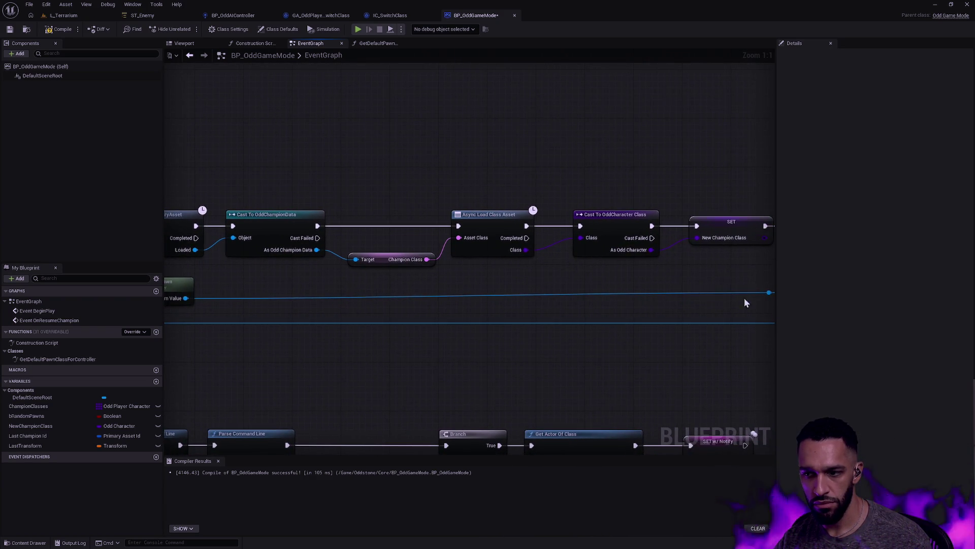
double_click(231, 298)
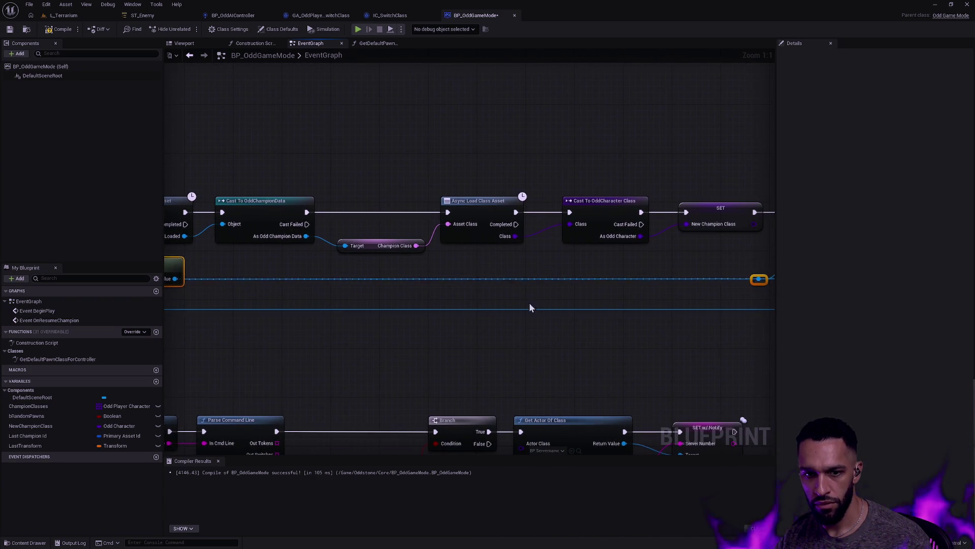
scroll(559, 304, "down", 2)
scroll(604, 309, "down", 1)
scroll(555, 315, "down", 2)
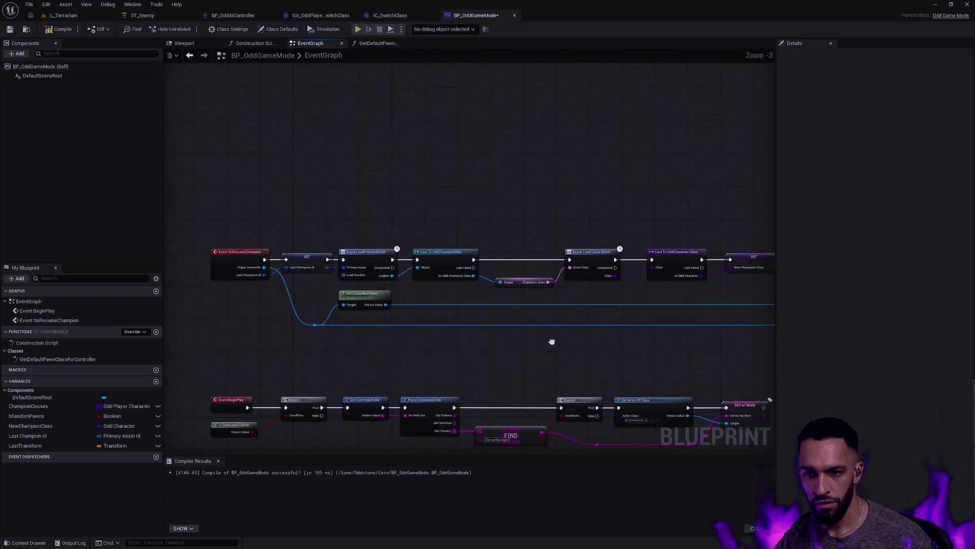
scroll(610, 318, "up", 2)
scroll(654, 315, "down", 2)
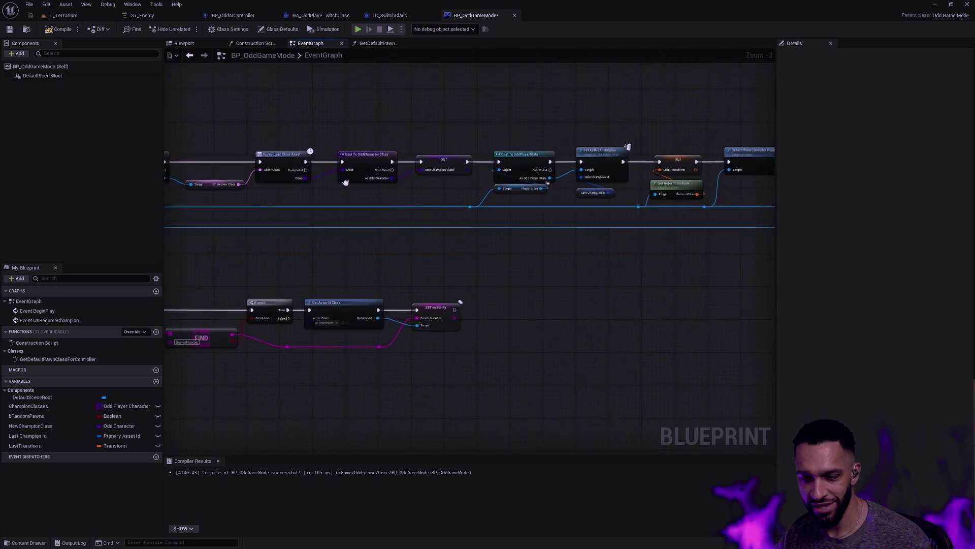
scroll(484, 184, "up", 2)
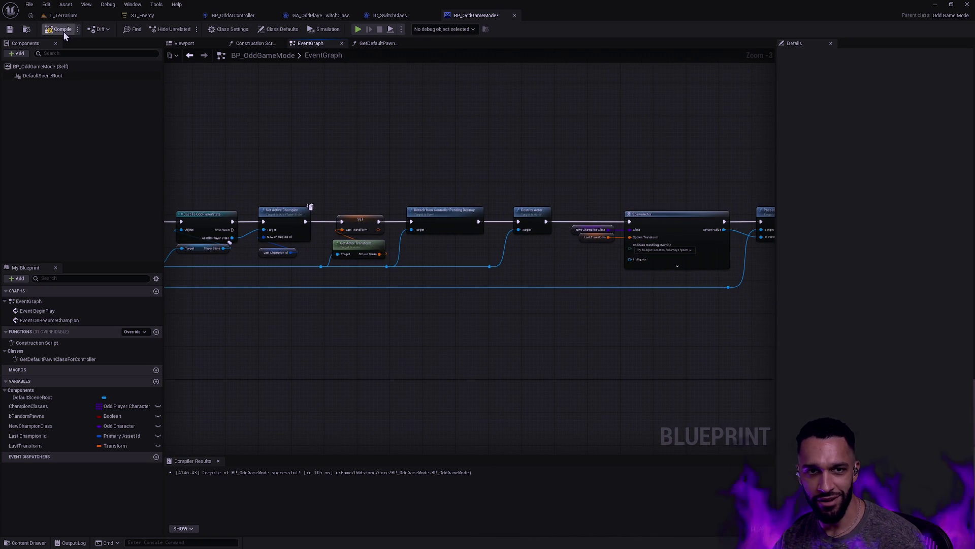
Start a play test of L_Terrarium and walk the wisp toward the pillars.
left_click(64, 15)
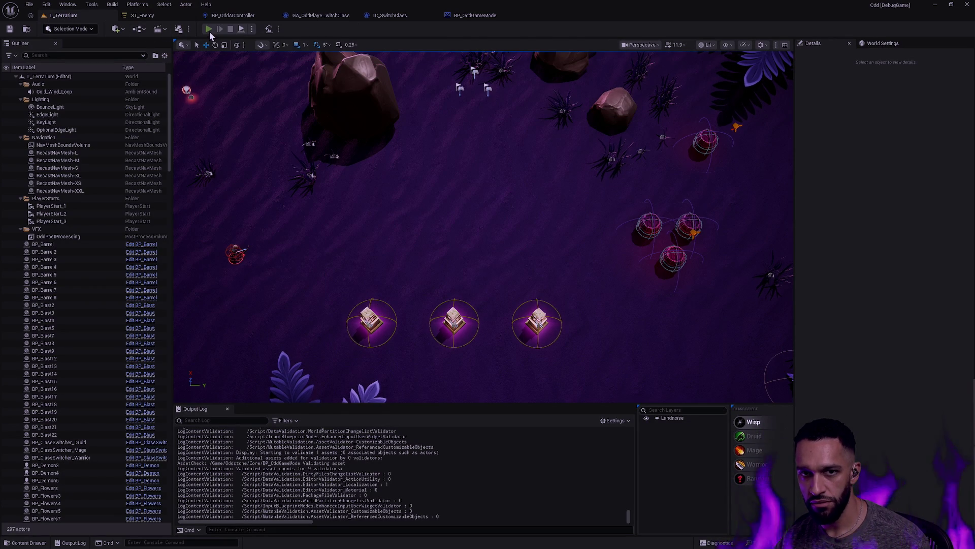
left_click(209, 29)
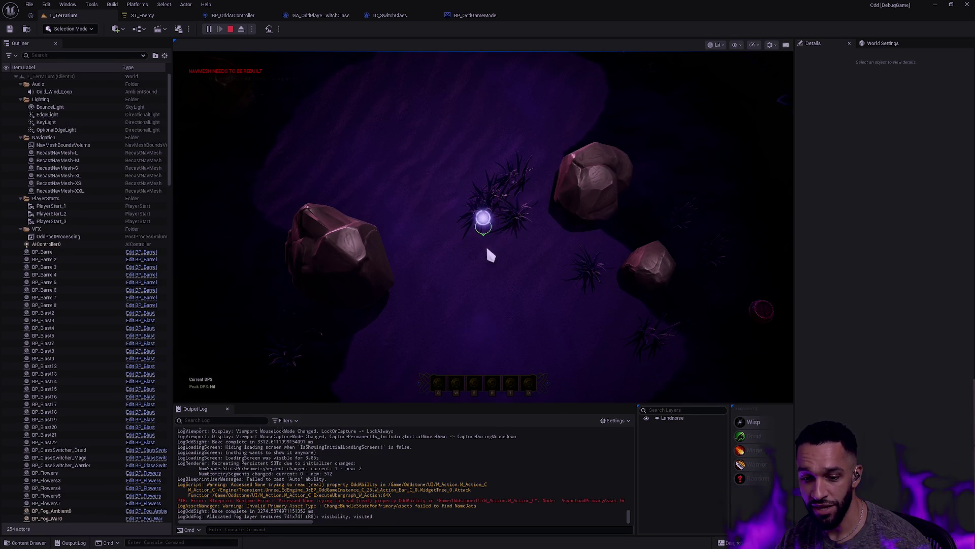
key("Left")
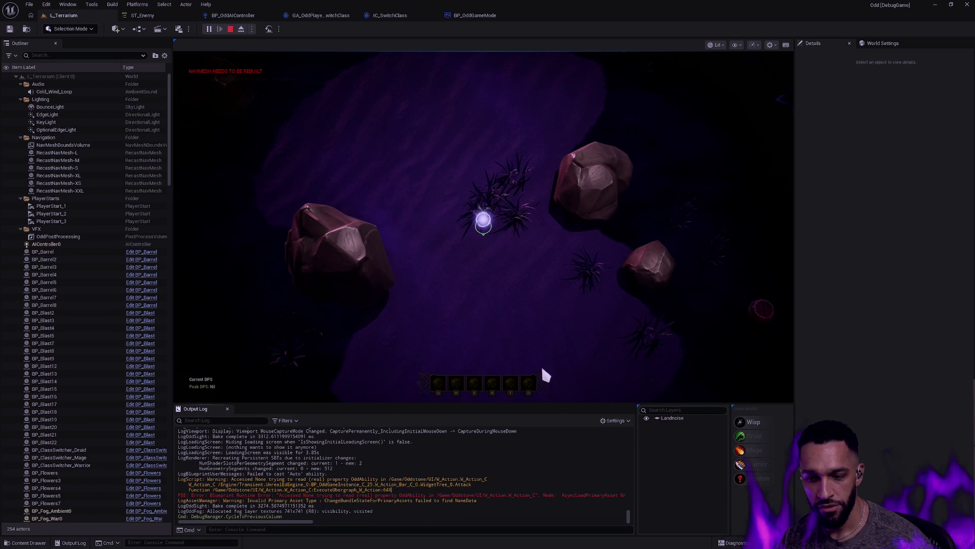
left_click(581, 397)
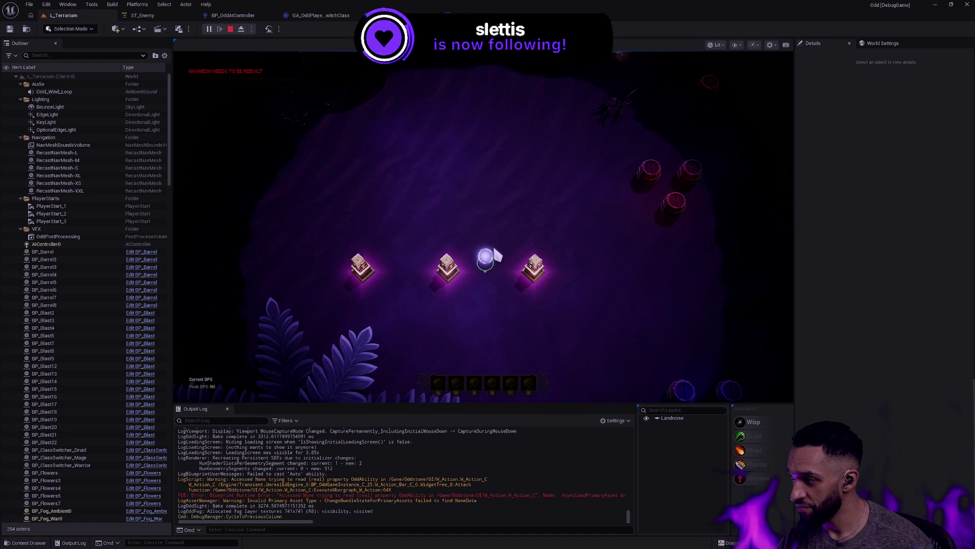
left_click(453, 209)
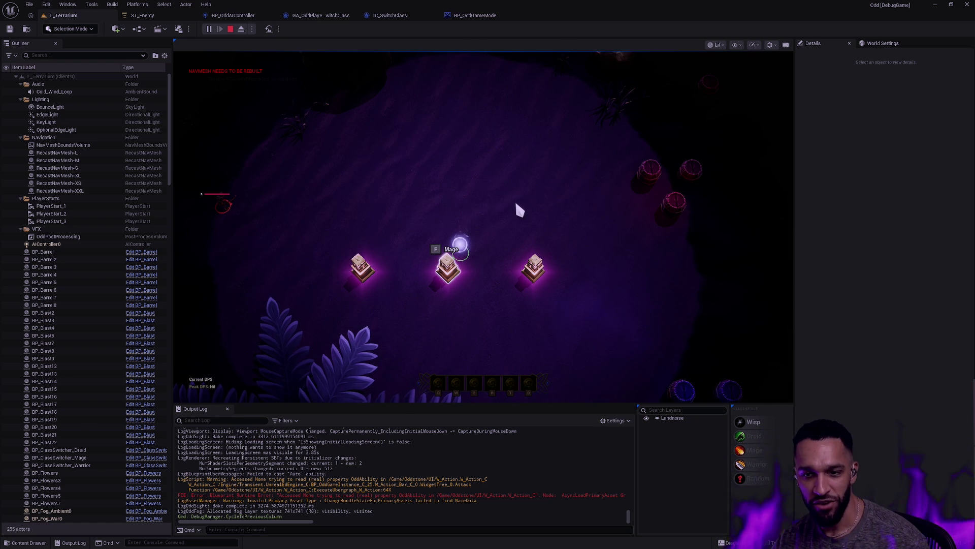
Become the Mage champion at its pedestal, walk it, then end play and close the message log.
key("f")
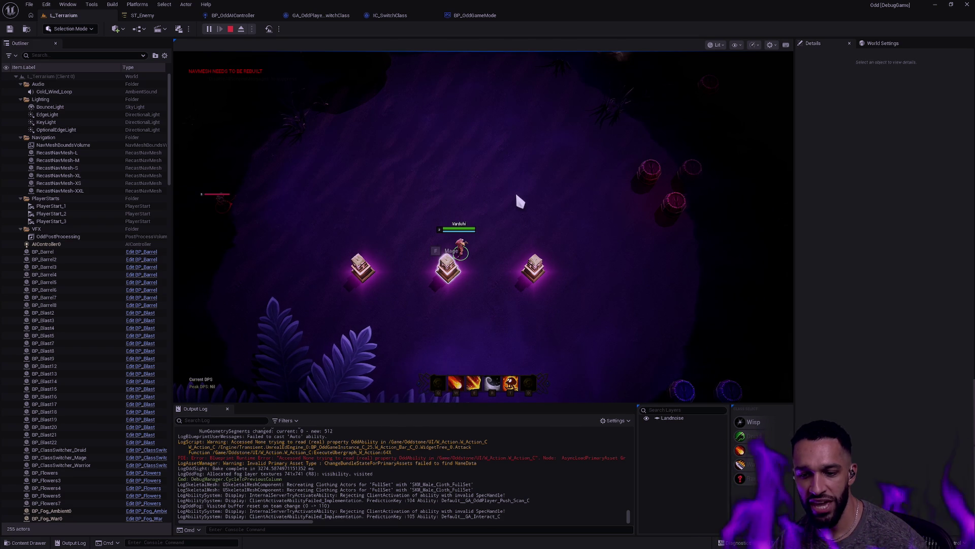
left_click(487, 206)
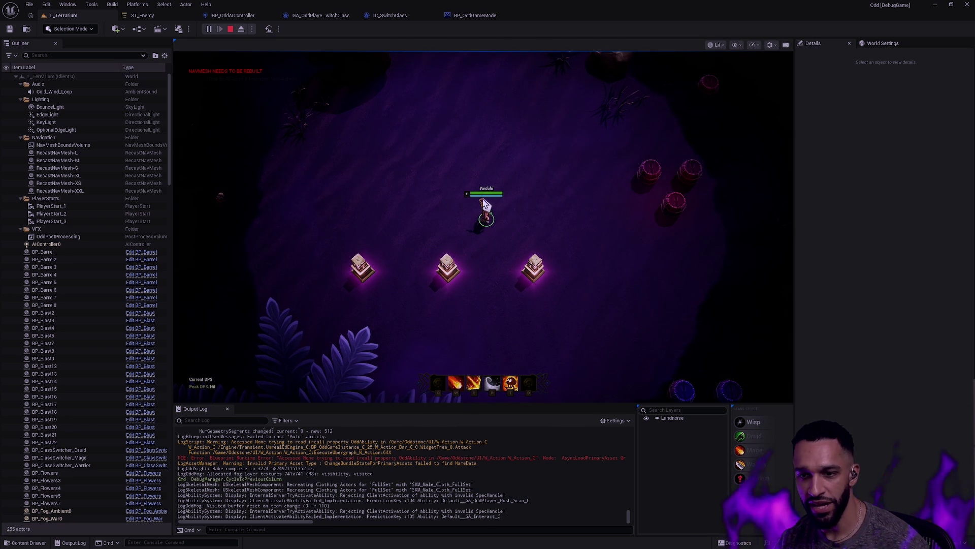
key("Escape")
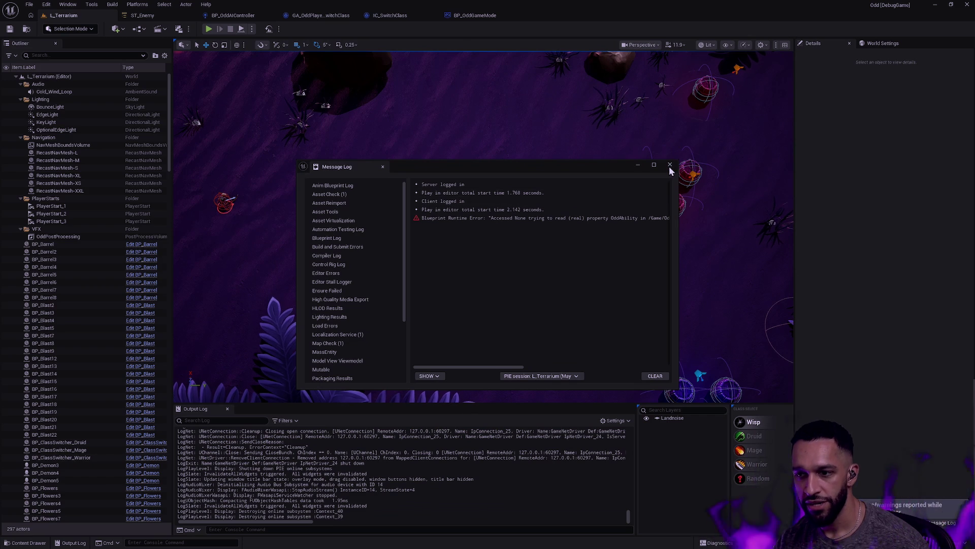
left_click(670, 165)
Nudge the Last Champion Id getter up into line under Set Active Champion in BP_OddGameMode.
left_click(454, 16)
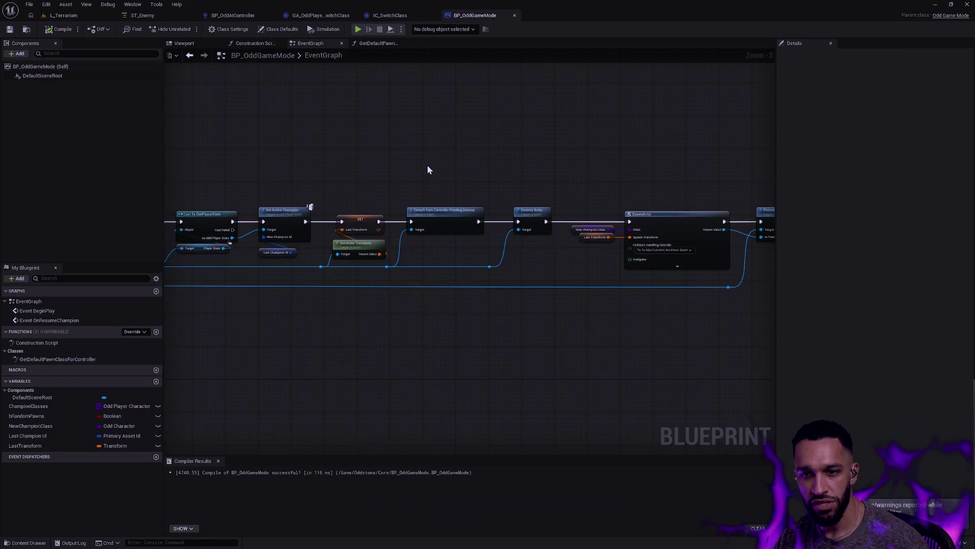
scroll(482, 203, "up", 3)
mouse_move(566, 178)
left_mouse_down()
mouse_move(611, 299)
mouse_move(565, 179)
mouse_move(600, 289)
left_mouse_up()
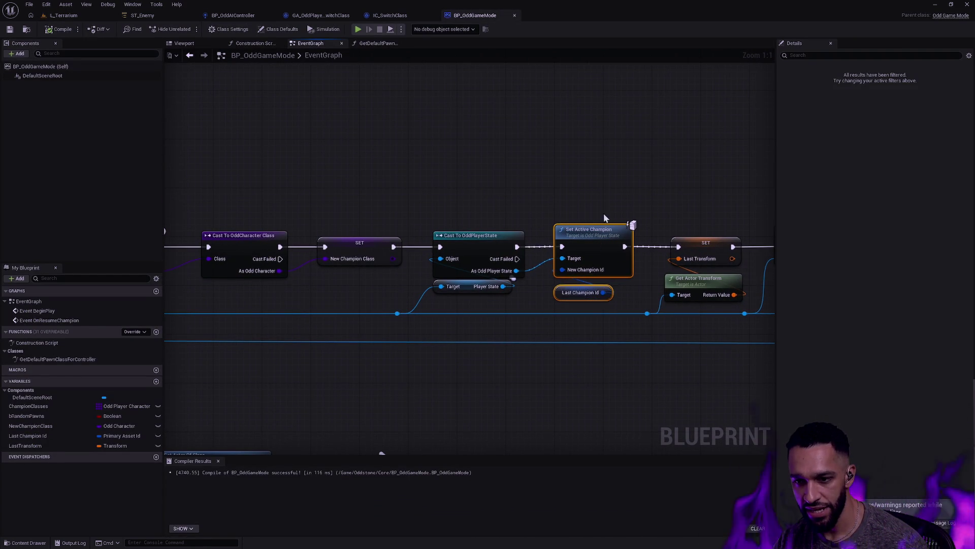
mouse_move(592, 184)
left_mouse_down()
mouse_move(607, 293)
mouse_move(580, 282)
left_mouse_up()
left_click(574, 176)
left_click(79, 16)
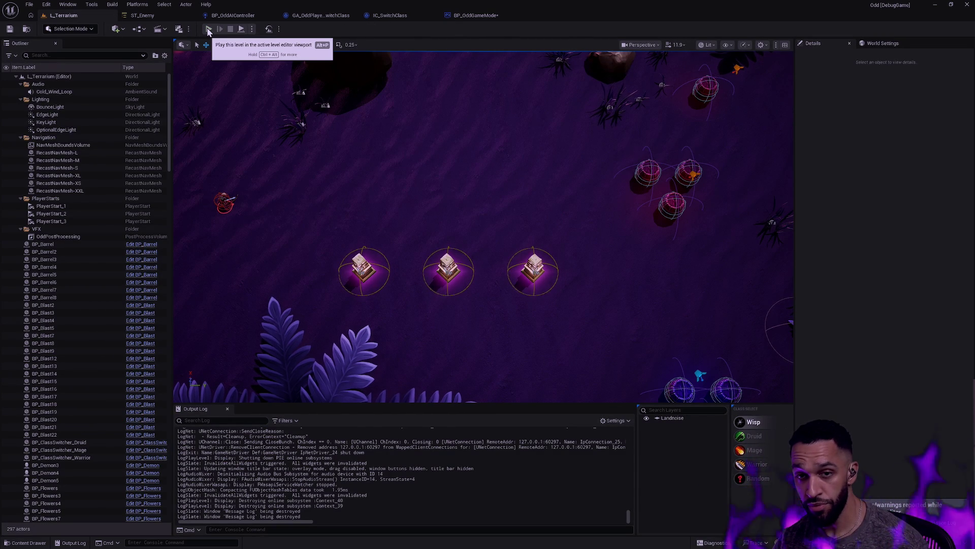
left_click(471, 17)
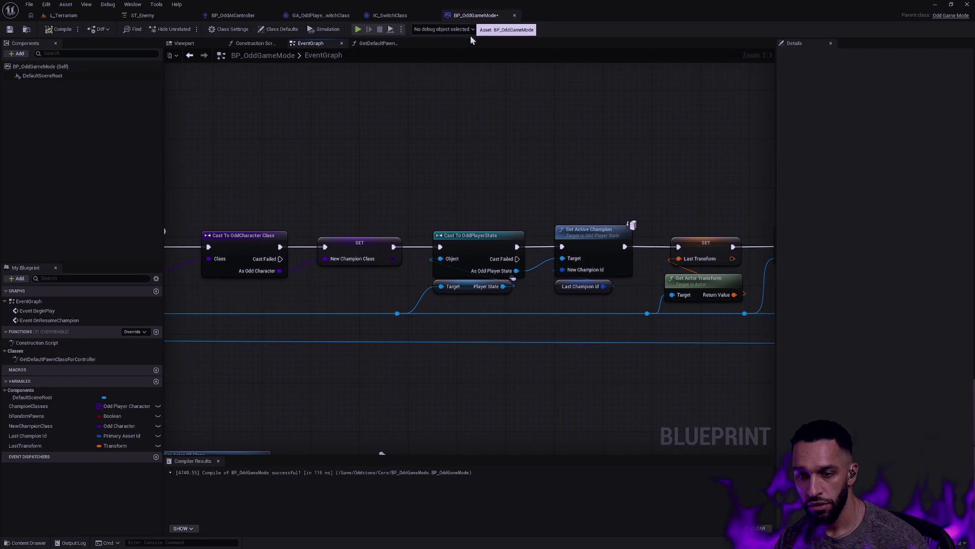
left_click(67, 18)
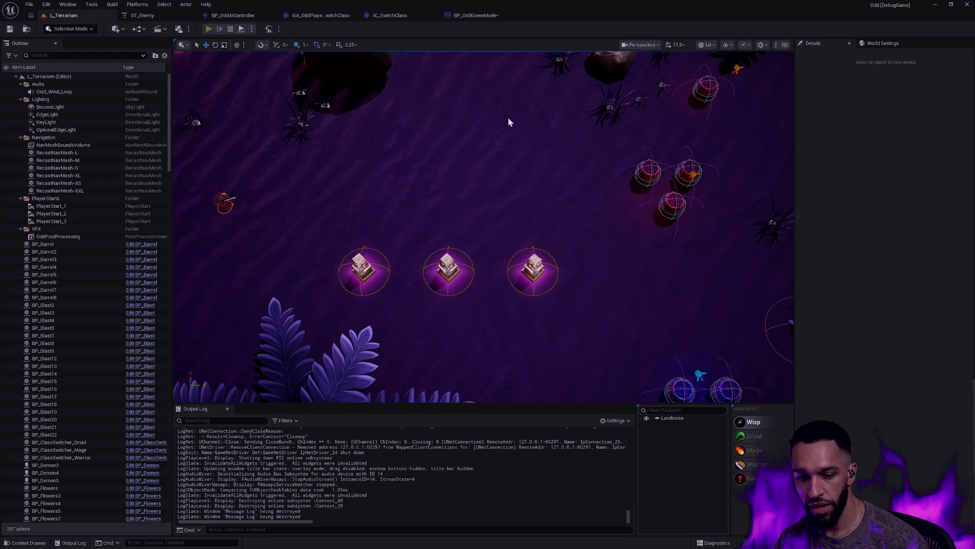
Play-test L_Terrarium with Alt+P, then stop and return to BP_OddGameMode.
key("alt+p")
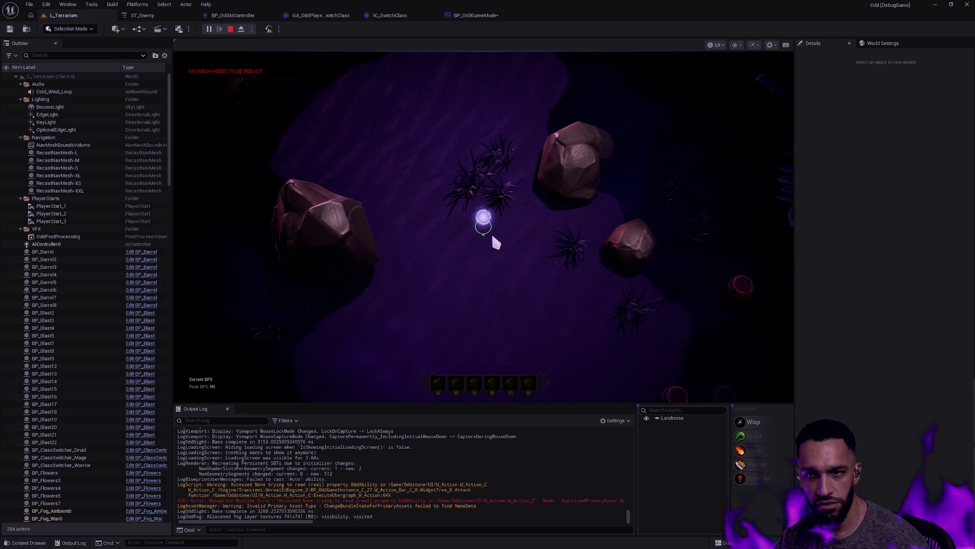
key("Escape")
left_click(482, 17)
Wire AsyncLoadPrimaryAsset's Completed output to its cast, then compile and save BP_OddGameMode.
left_click(670, 165)
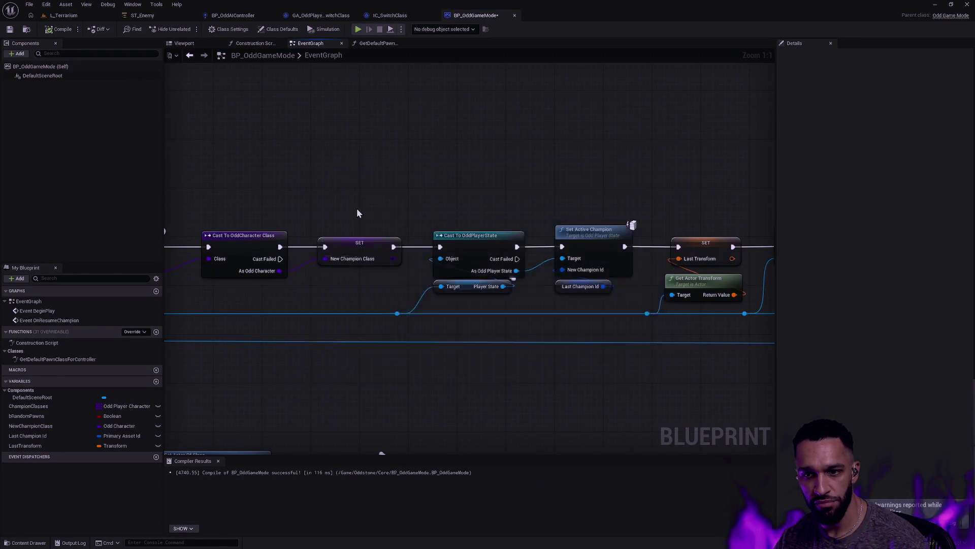
scroll(494, 157, "down", 2)
right_click(444, 197)
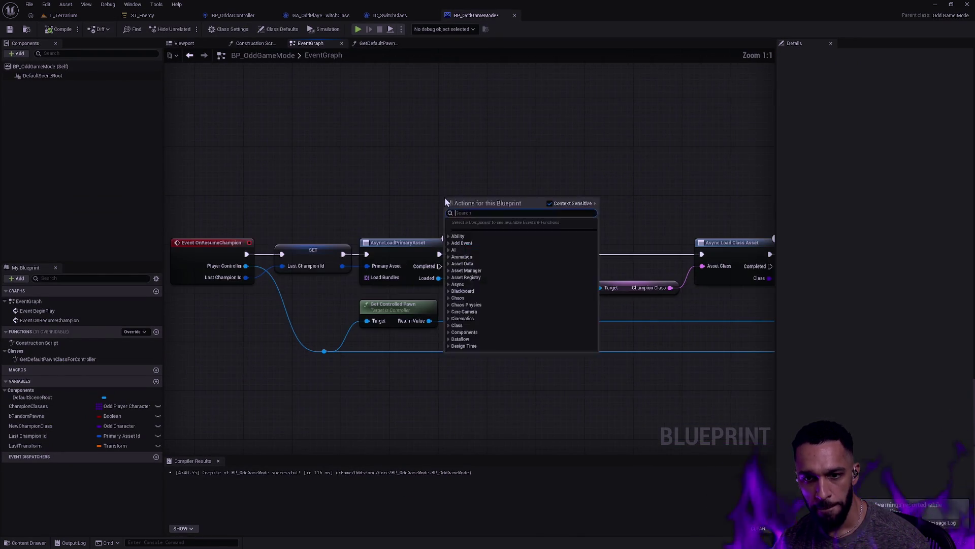
scroll(515, 191, "up", 2)
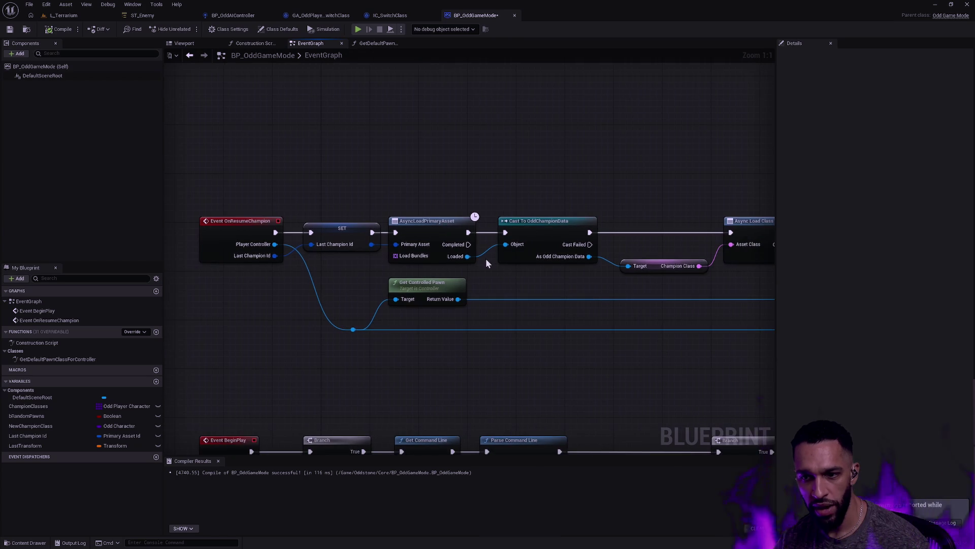
left_click_drag(468, 244, 505, 233)
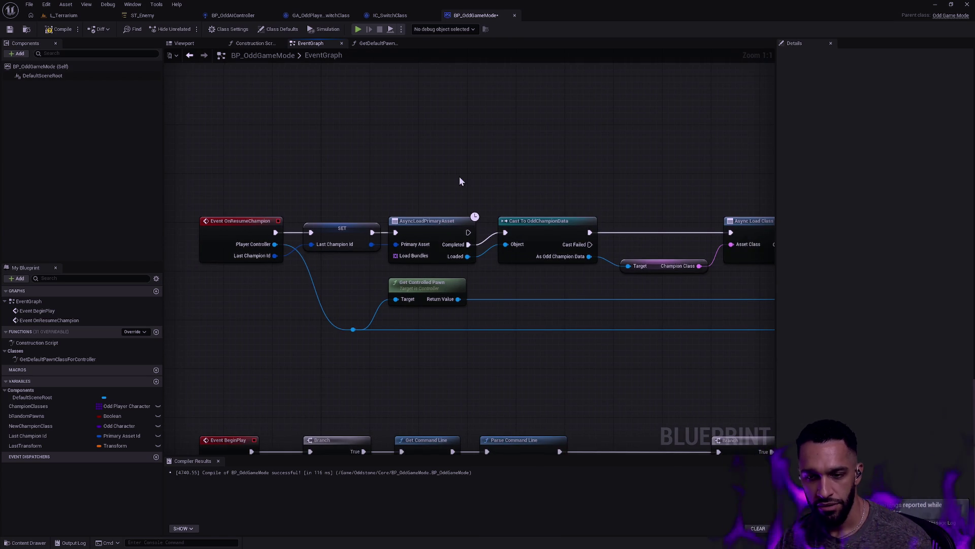
mouse_move(441, 198)
left_mouse_down()
mouse_move(401, 224)
mouse_move(457, 315)
mouse_move(453, 298)
left_mouse_up()
left_click(58, 28)
left_click(10, 29)
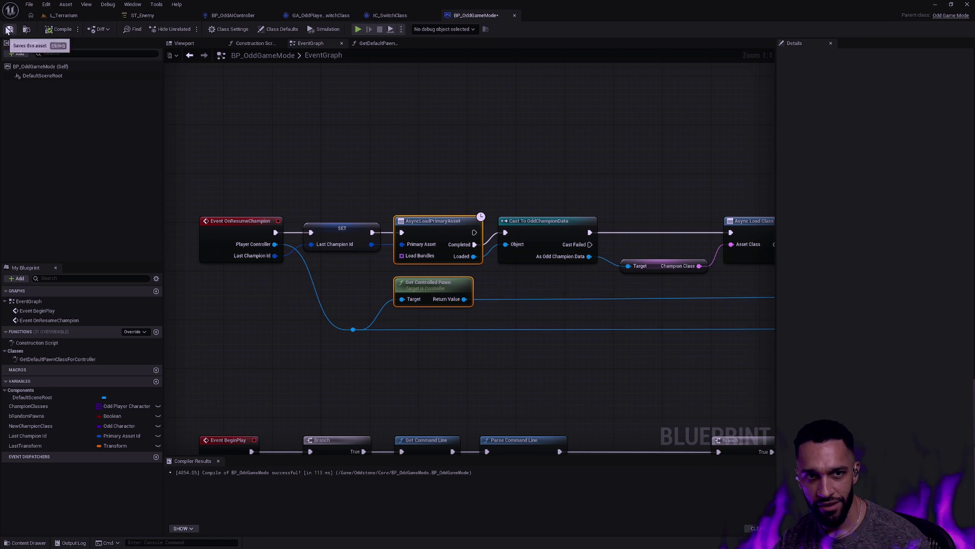
Connect Async Load Class Asset's Completed to Cast To OddCharacter Class, then return to L_Terrarium.
left_click(480, 150)
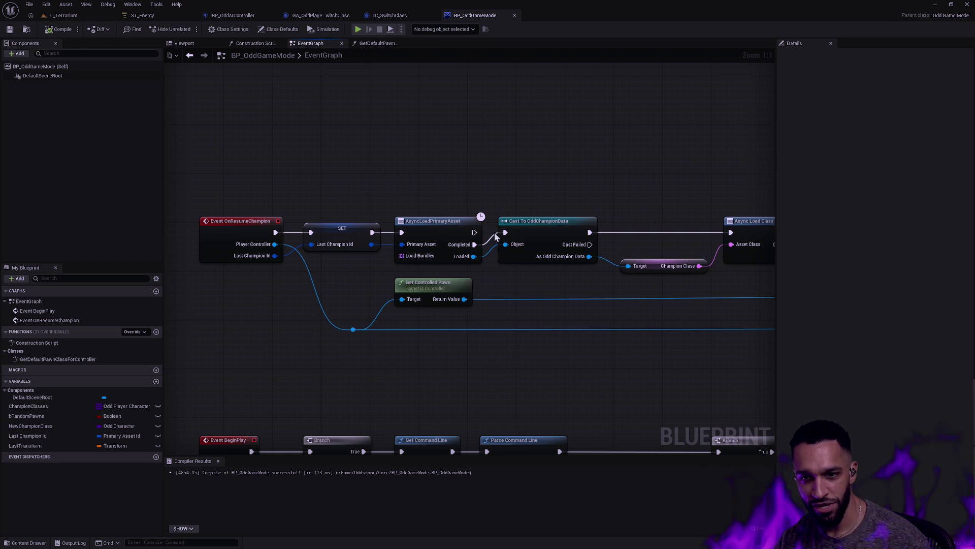
left_click_drag(633, 203, 505, 198)
left_click_drag(520, 254, 574, 241)
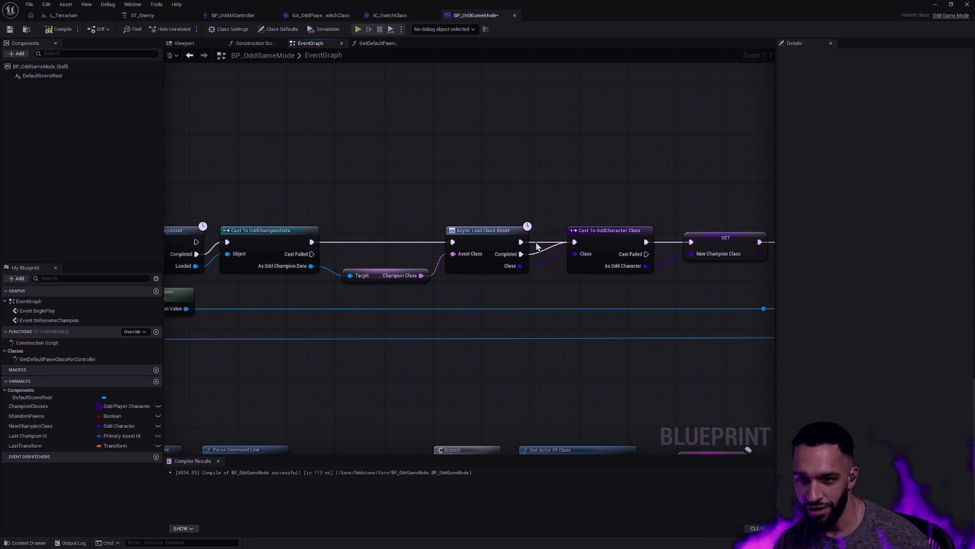
mouse_move(578, 208)
left_mouse_down()
mouse_move(519, 221)
mouse_move(350, 182)
left_mouse_up()
scroll(349, 181, "down", 4)
scroll(433, 181, "up", 2)
scroll(401, 174, "down", 2)
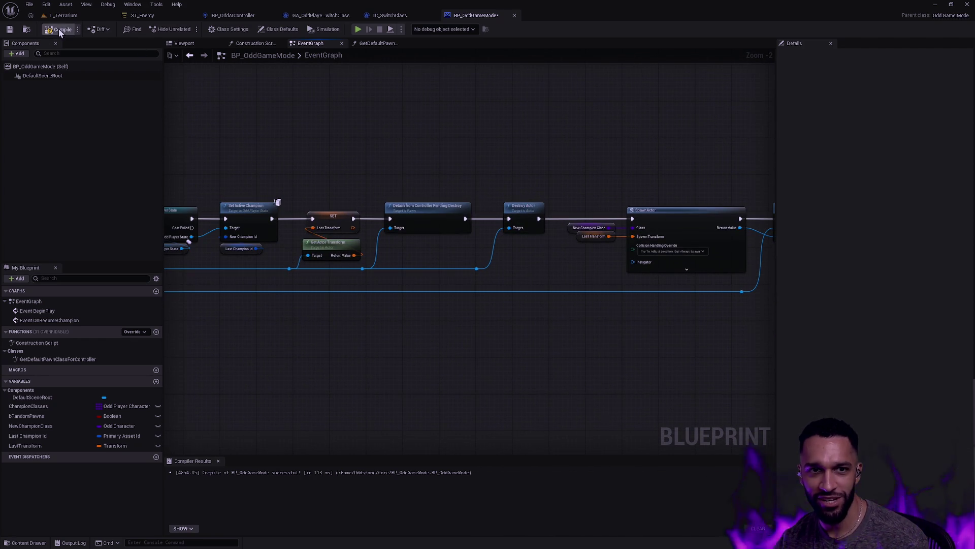
left_click(71, 18)
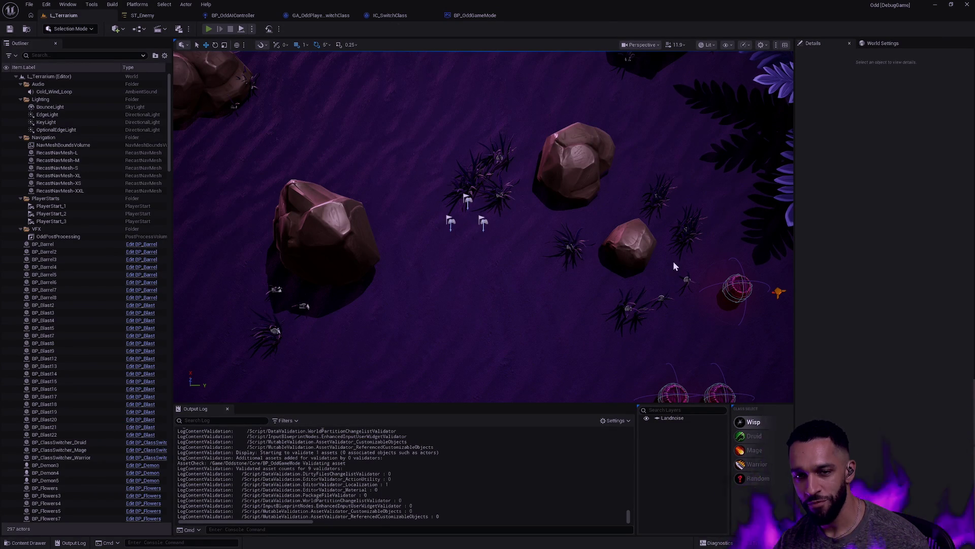
Play-test L_Terrarium to spawn a champion, stop the session, and close the Message Log.
key("alt+p")
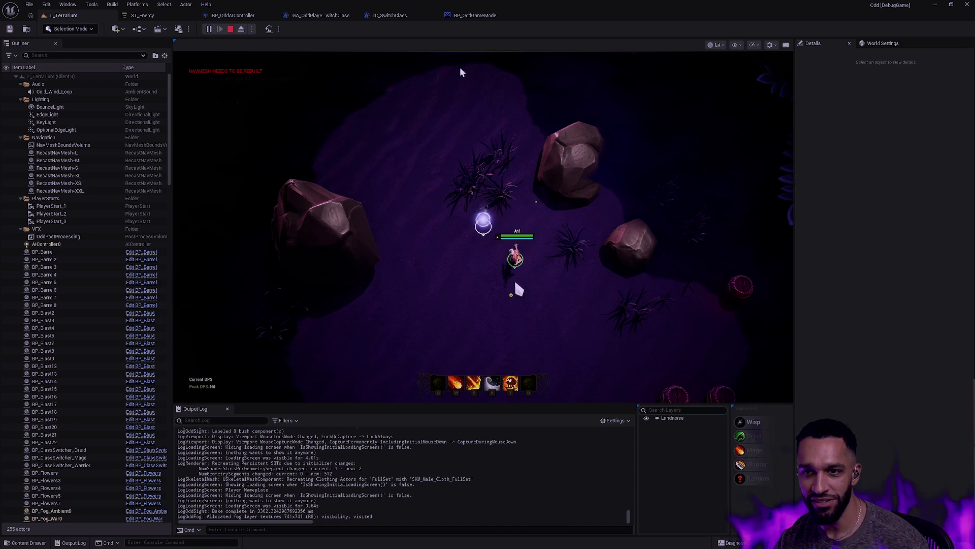
key("Escape")
left_click(671, 165)
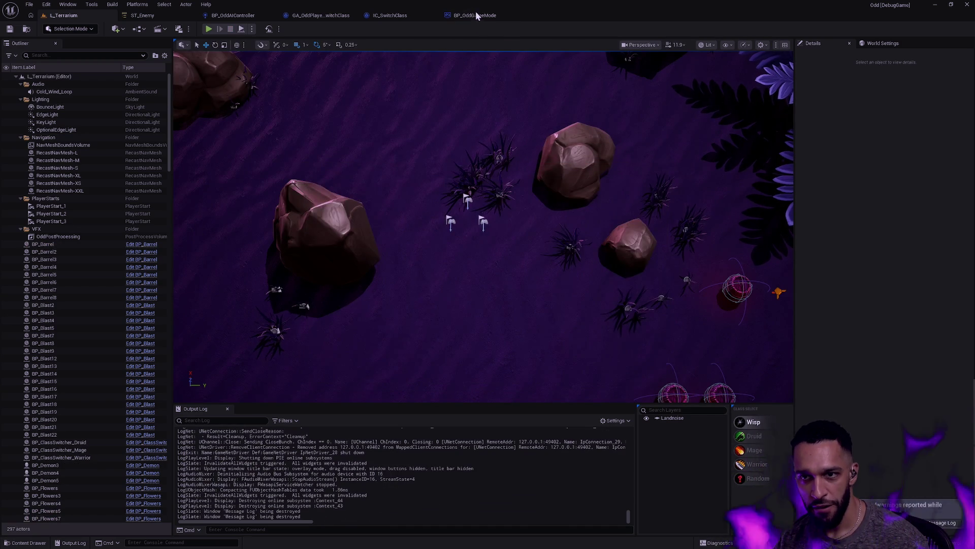
In BP_OddGameMode, pan from the cast and Set Active Champion nodes to Destroy Actor.
left_click(477, 15)
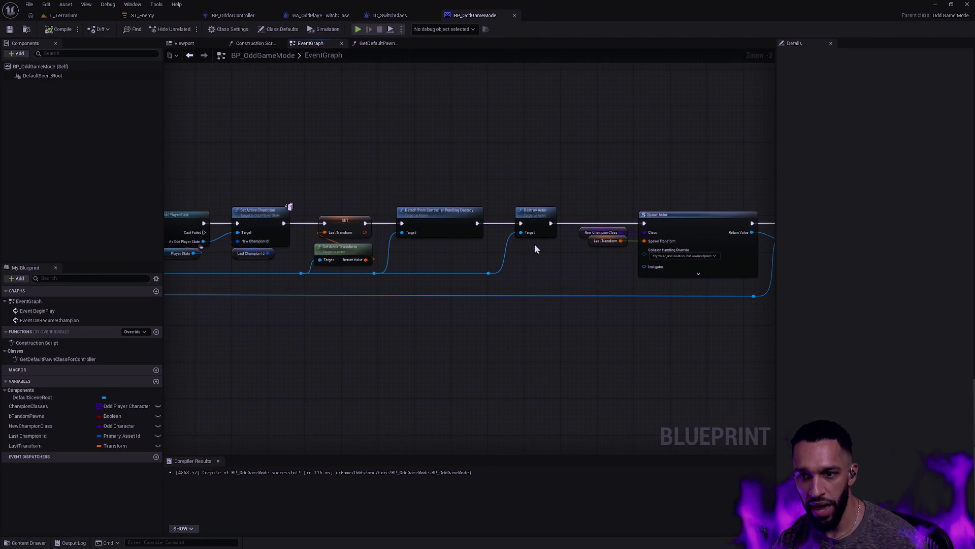
scroll(531, 216, "up", 2)
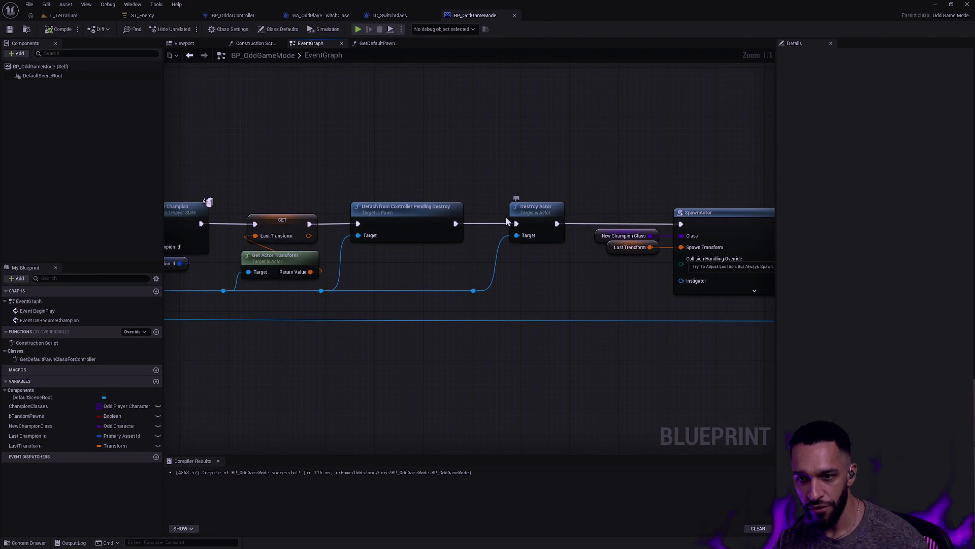
mouse_move(441, 284)
left_mouse_down()
mouse_move(552, 274)
mouse_move(576, 291)
left_mouse_up()
scroll(552, 274, "down", 1)
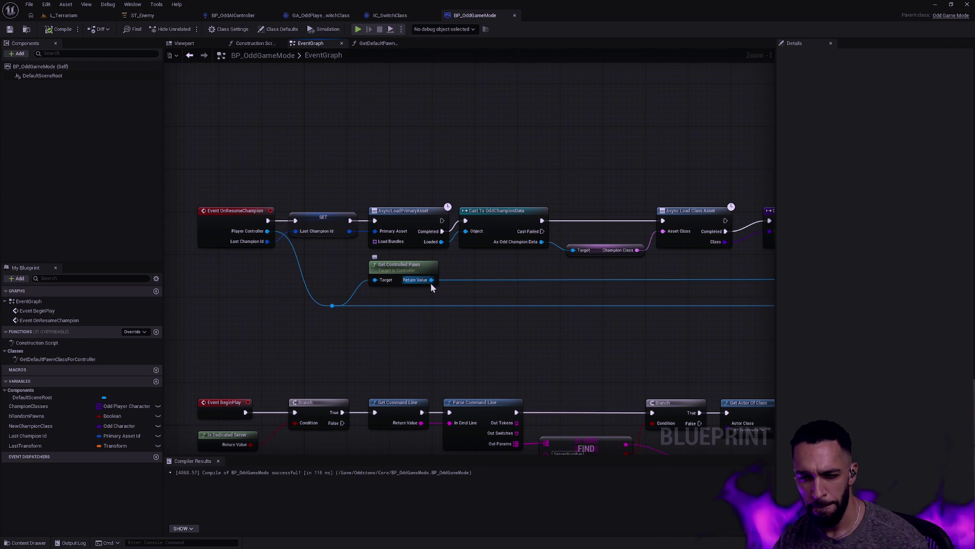
mouse_move(578, 289)
left_mouse_down()
mouse_move(513, 297)
mouse_move(326, 284)
left_mouse_up()
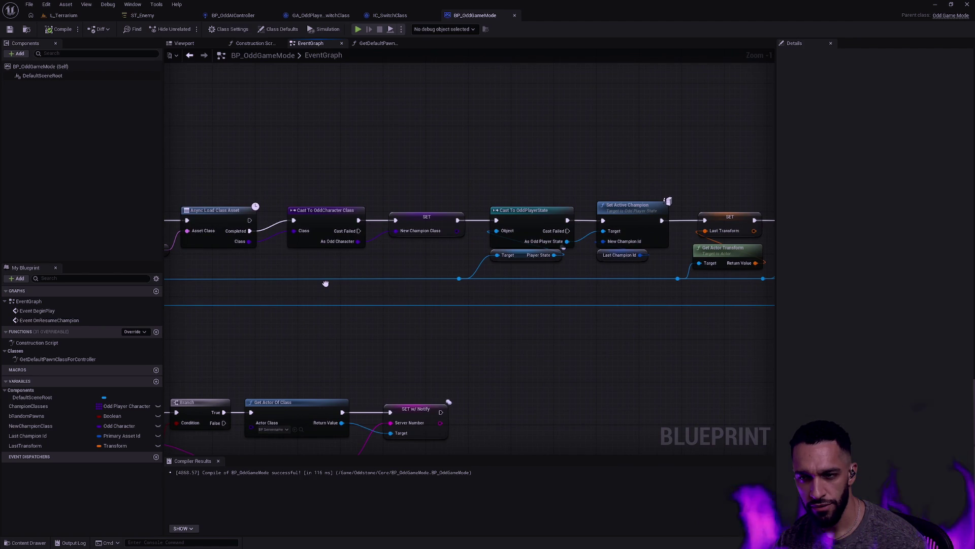
left_click_drag(325, 283, 294, 298)
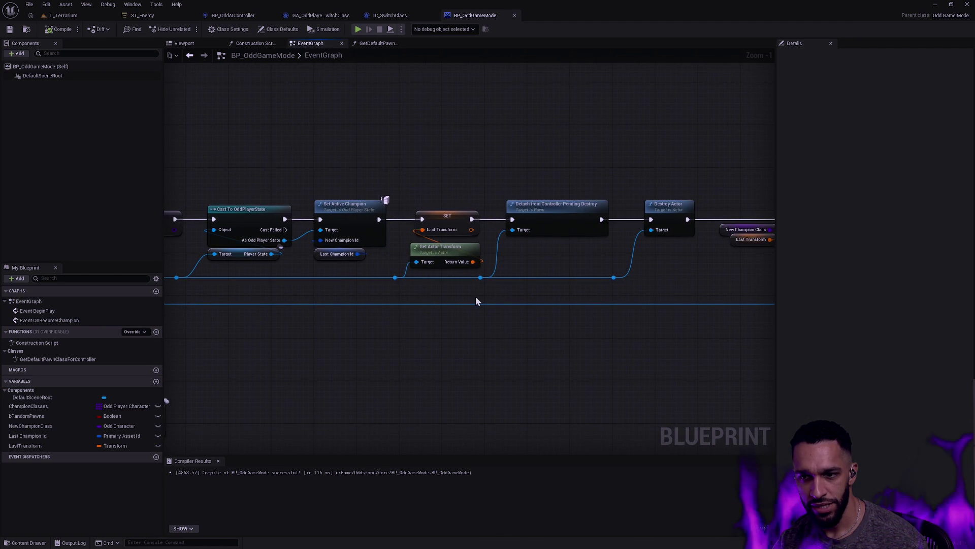
Compare against the GA_OddPlayer_SwitchClass graph, then go back to BP_OddGameMode.
left_click(331, 16)
left_click_drag(407, 166, 438, 163)
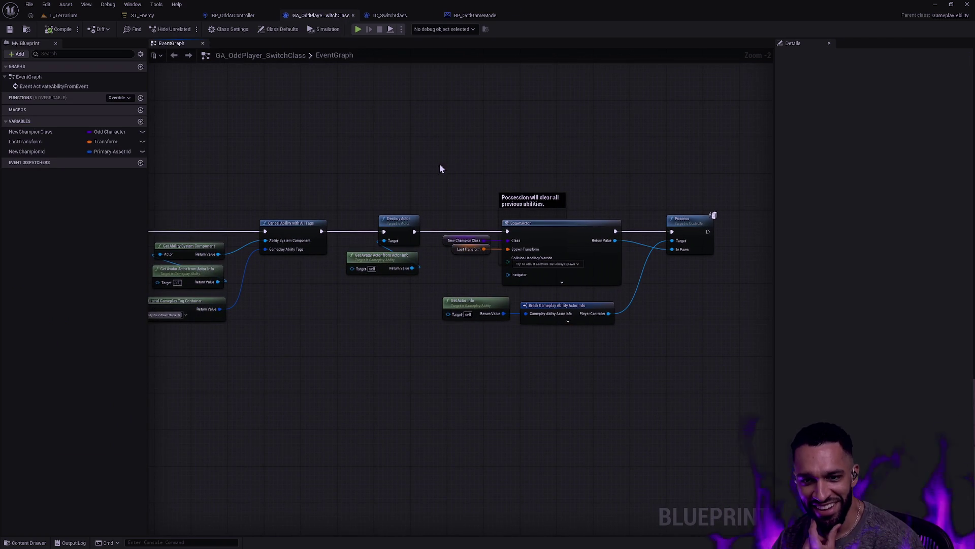
left_click(473, 15)
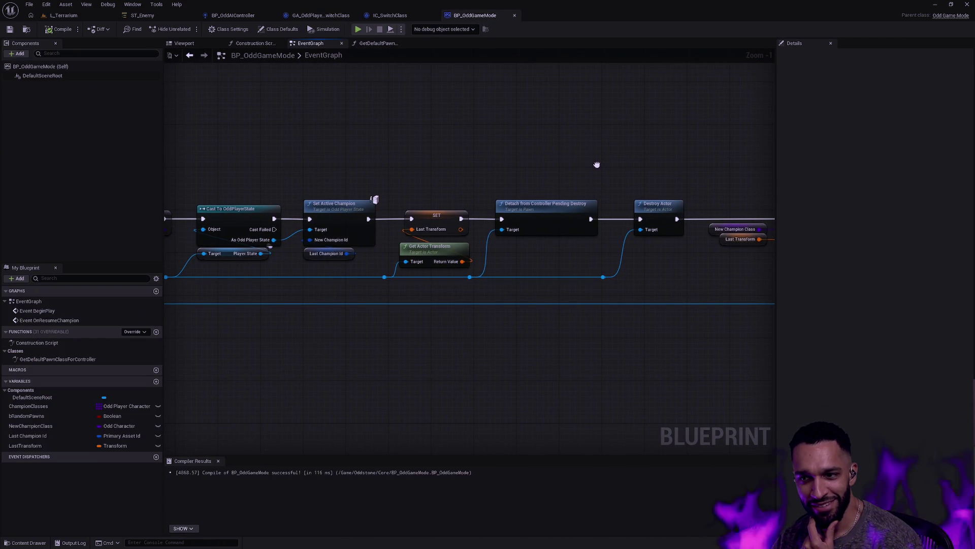